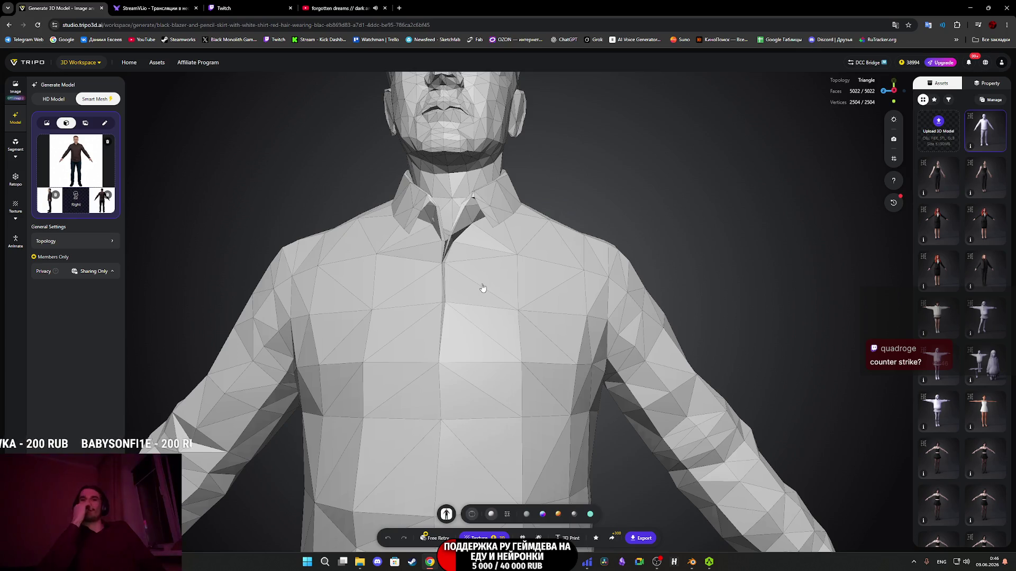
Orbit and zoom around the man's right side, head and shoulders, ending on a low front view.
scroll(482, 288, "down", 5)
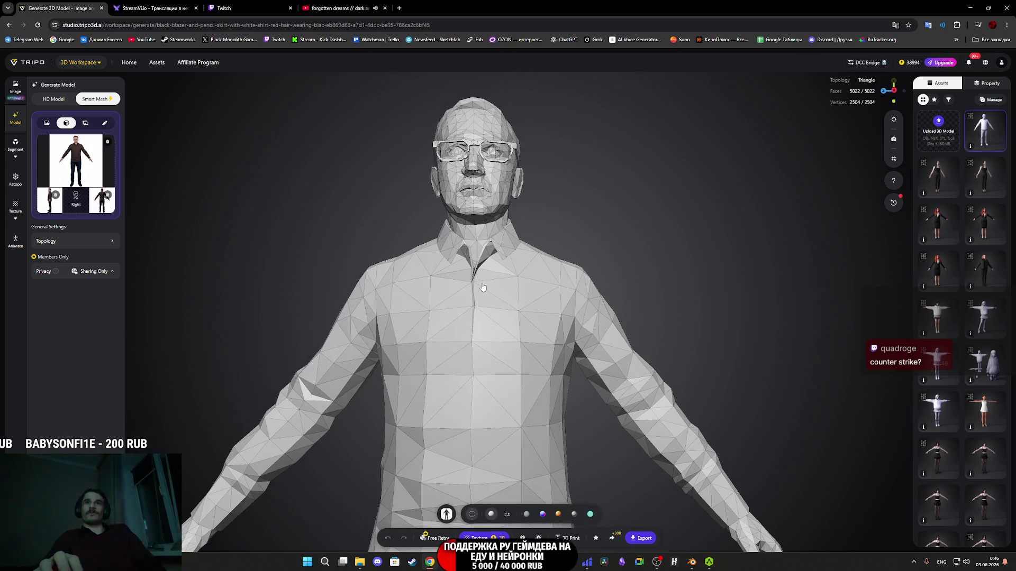
left_click_drag(518, 331, 527, 352)
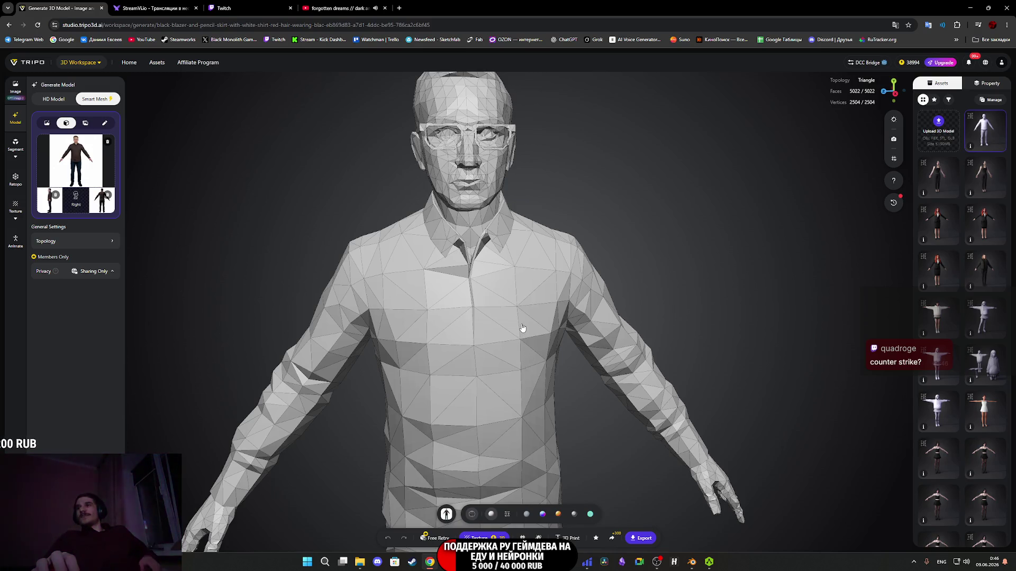
mouse_move(459, 256)
left_mouse_down()
mouse_move(521, 374)
mouse_move(608, 386)
mouse_move(582, 391)
mouse_move(549, 377)
left_mouse_up()
scroll(521, 375, "up", 4)
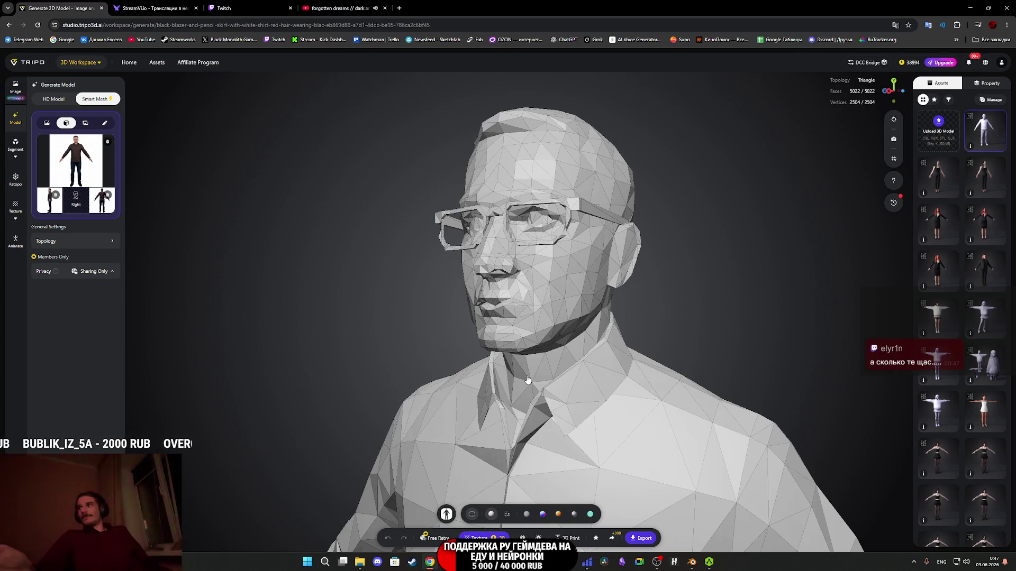
mouse_move(572, 385)
left_mouse_down()
mouse_move(608, 381)
mouse_move(546, 385)
mouse_move(476, 438)
mouse_move(512, 442)
mouse_move(536, 421)
left_mouse_up()
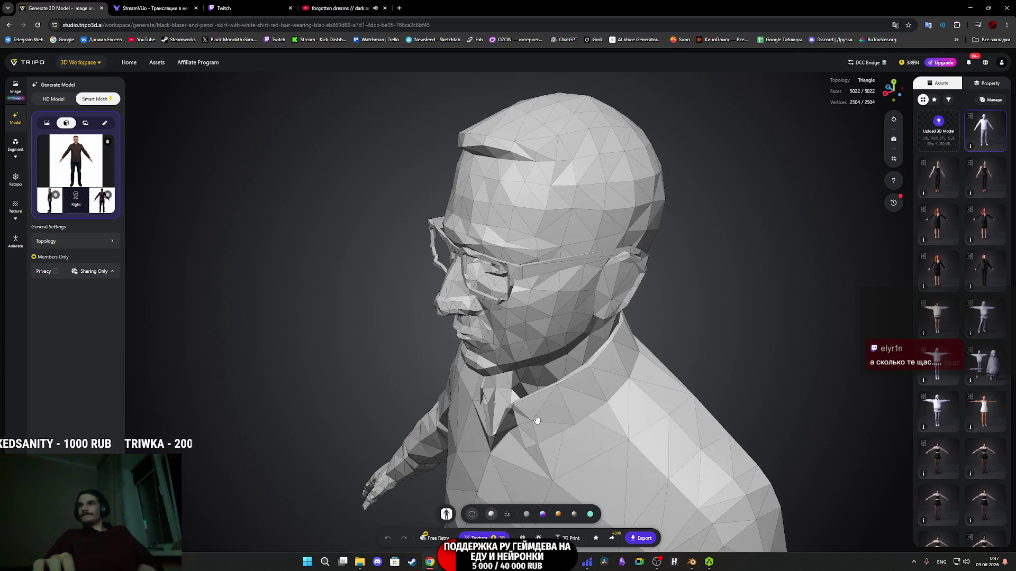
left_click_drag(536, 419, 593, 398)
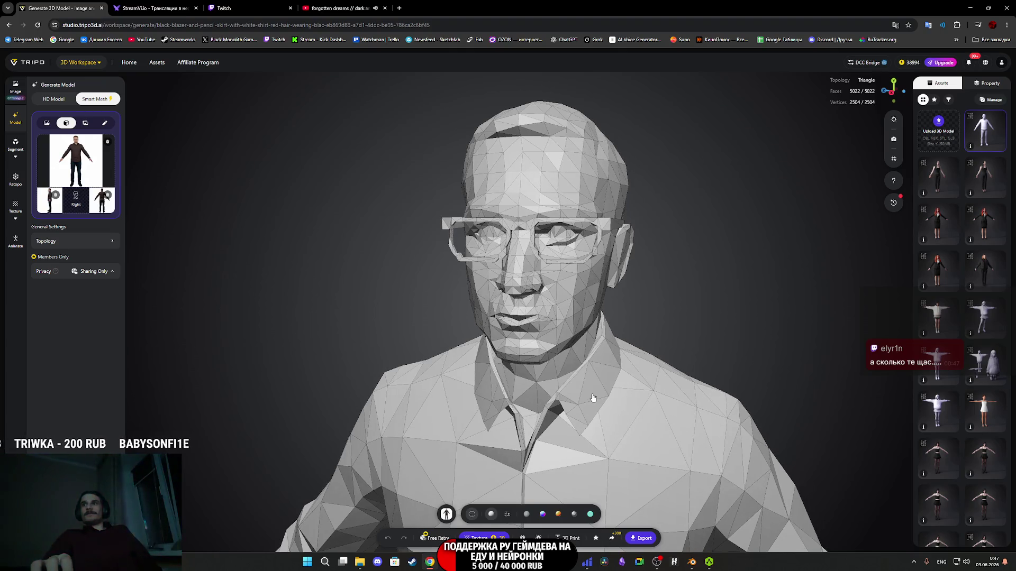
mouse_move(591, 397)
left_mouse_down()
mouse_move(553, 390)
mouse_move(578, 356)
mouse_move(547, 363)
mouse_move(610, 385)
left_mouse_up()
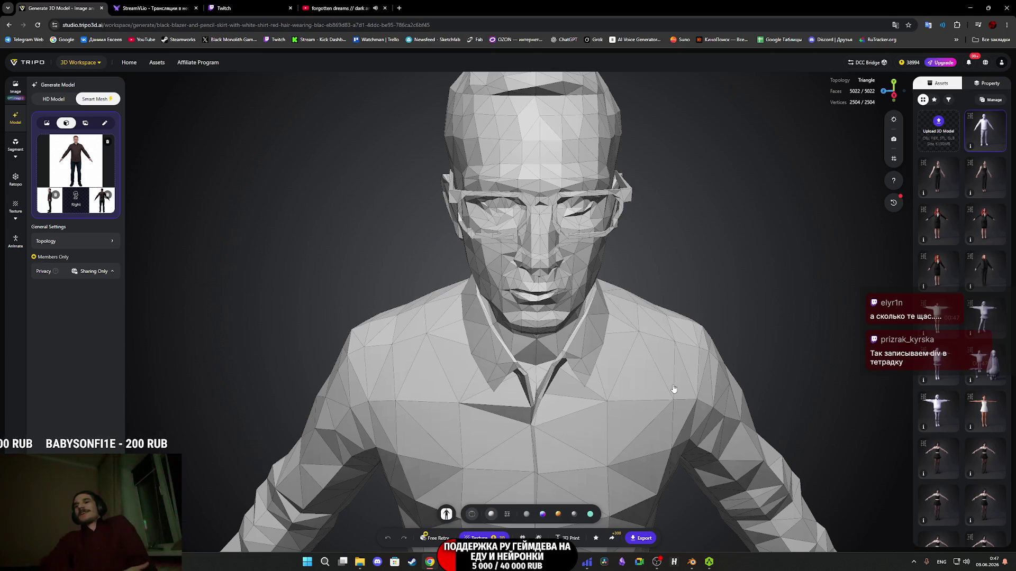
Check the head from the front, above and left, inspect the hand, then turn the generating preview.
mouse_move(683, 382)
left_mouse_down()
mouse_move(671, 351)
mouse_move(677, 337)
left_mouse_up()
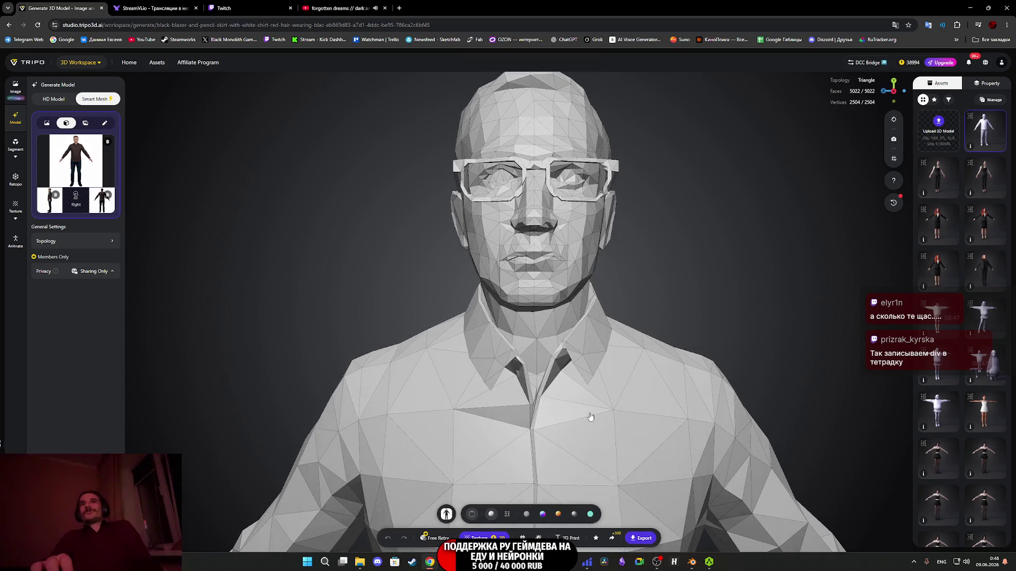
mouse_move(590, 418)
left_mouse_down()
mouse_move(569, 423)
mouse_move(578, 422)
left_mouse_up()
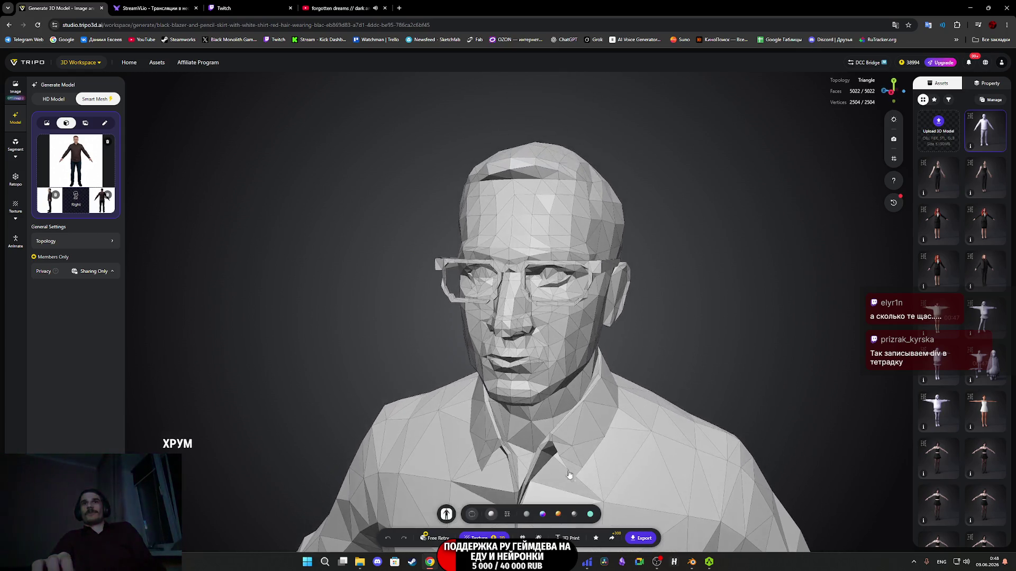
mouse_move(548, 385)
left_mouse_down()
mouse_move(534, 381)
mouse_move(545, 374)
mouse_move(532, 492)
left_mouse_up()
mouse_move(652, 480)
left_mouse_down()
mouse_move(438, 317)
mouse_move(435, 381)
mouse_move(511, 219)
mouse_move(513, 275)
mouse_move(519, 263)
mouse_move(601, 275)
mouse_move(526, 243)
mouse_move(474, 315)
mouse_move(492, 261)
left_mouse_up()
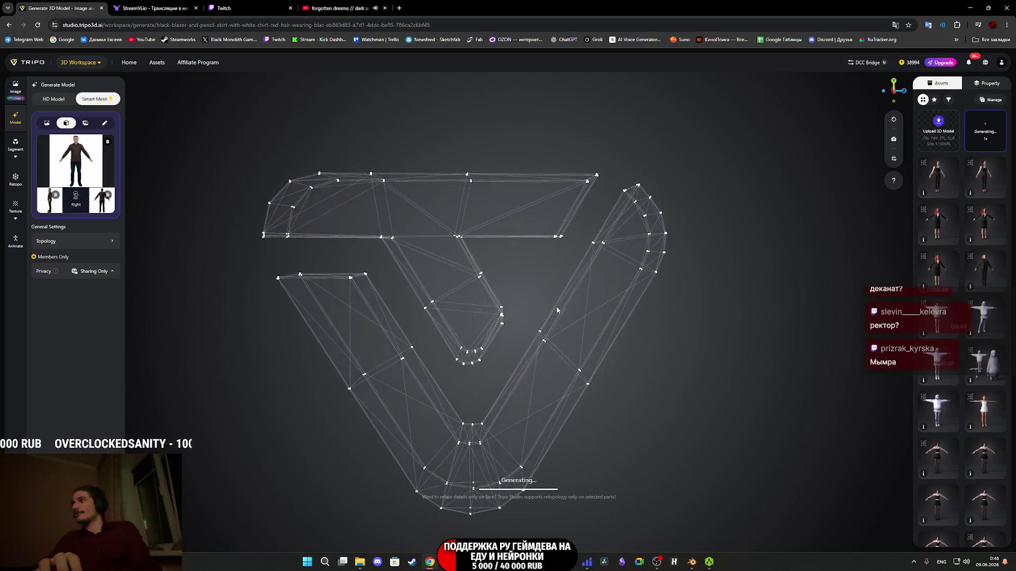
scroll(522, 288, "up", 3)
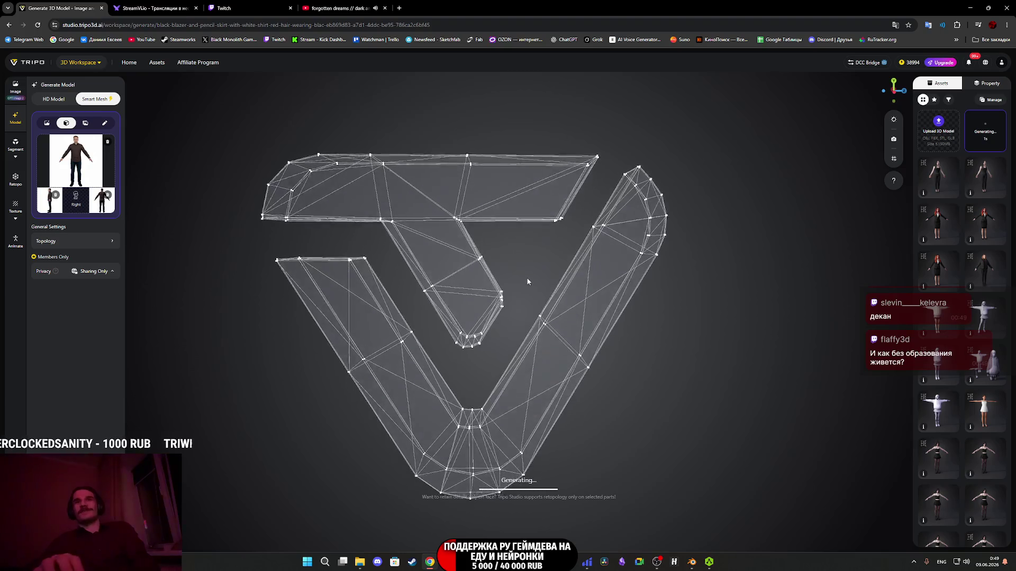
mouse_move(516, 302)
left_mouse_down()
mouse_move(686, 300)
mouse_move(535, 290)
mouse_move(529, 270)
left_mouse_up()
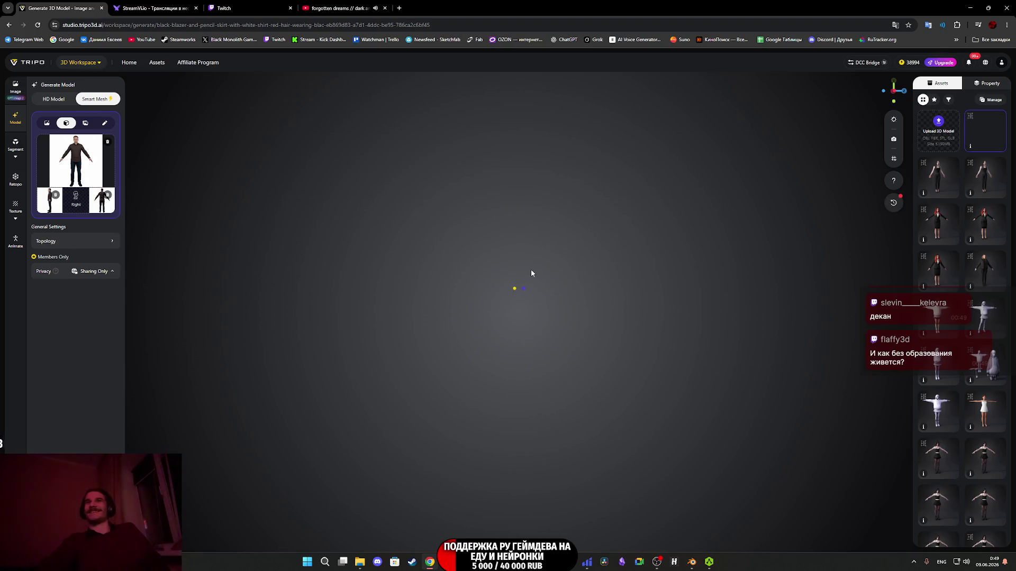
mouse_move(531, 273)
left_mouse_down()
mouse_move(424, 263)
mouse_move(369, 284)
left_mouse_up()
scroll(508, 307, "up", 5)
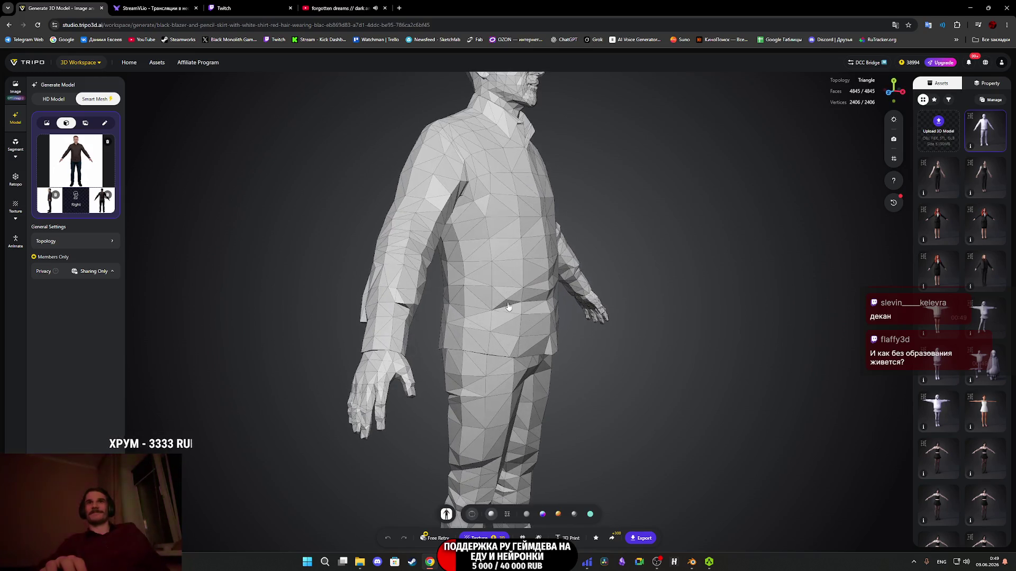
left_click_drag(508, 307, 582, 285)
scroll(587, 283, "down", 5)
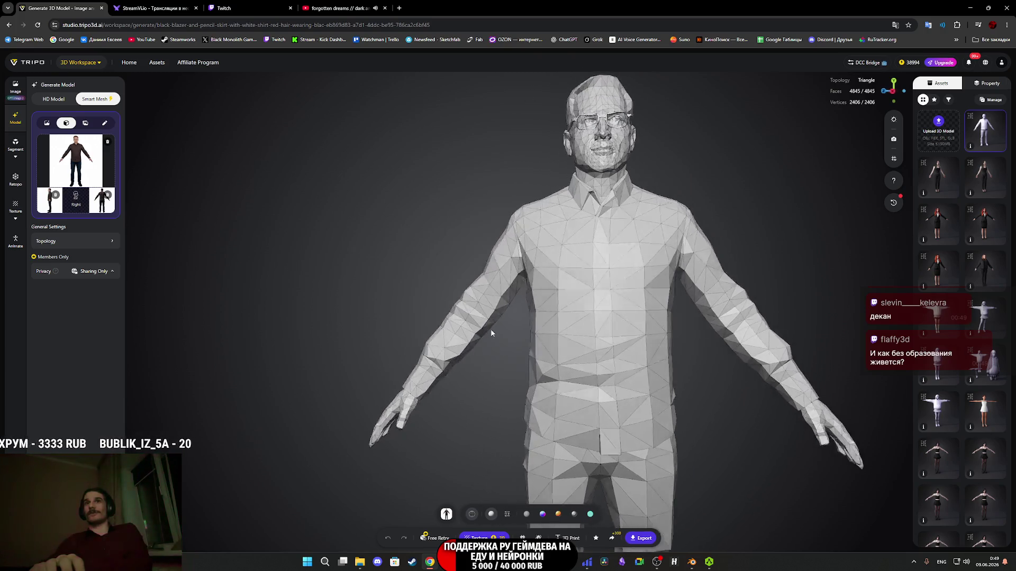
left_click_drag(491, 332, 556, 318)
scroll(582, 317, "up", 5)
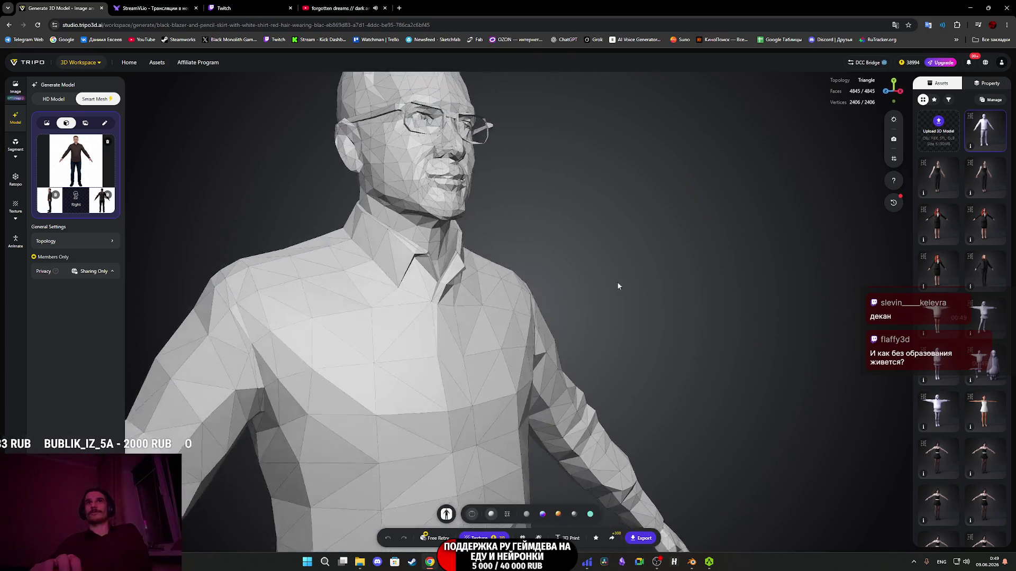
mouse_move(618, 286)
left_mouse_down()
mouse_move(586, 408)
mouse_move(471, 418)
mouse_move(521, 422)
left_mouse_up()
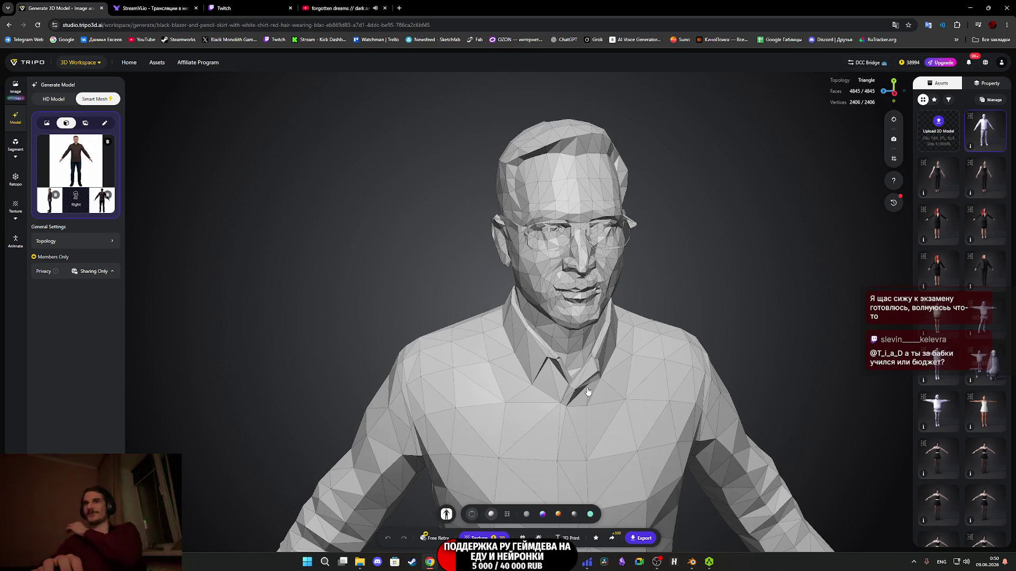
mouse_move(587, 391)
left_mouse_down()
mouse_move(634, 398)
mouse_move(598, 377)
mouse_move(573, 473)
left_mouse_up()
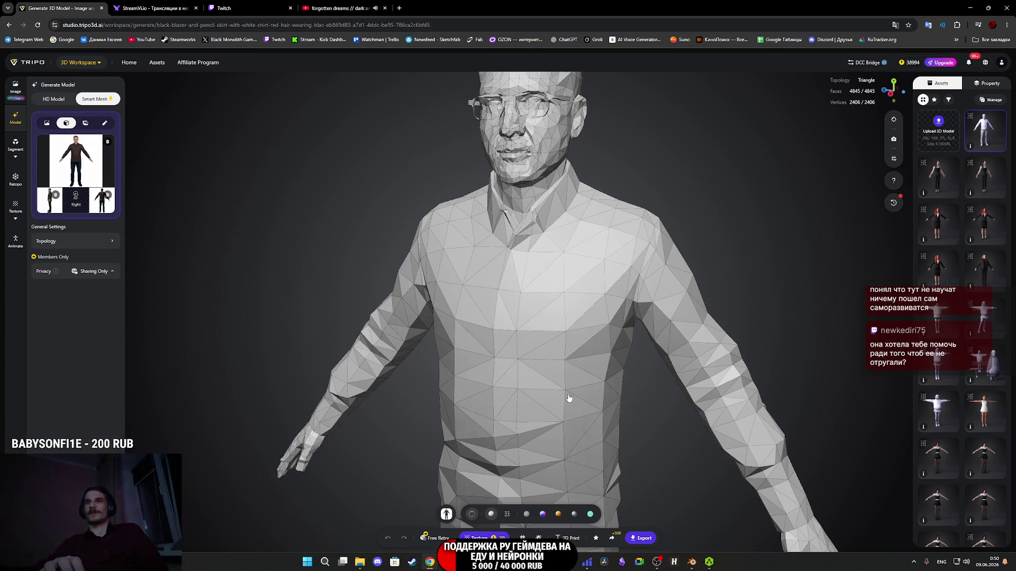
mouse_move(566, 329)
left_mouse_down()
mouse_move(572, 432)
mouse_move(561, 413)
mouse_move(583, 444)
mouse_move(594, 404)
left_mouse_up()
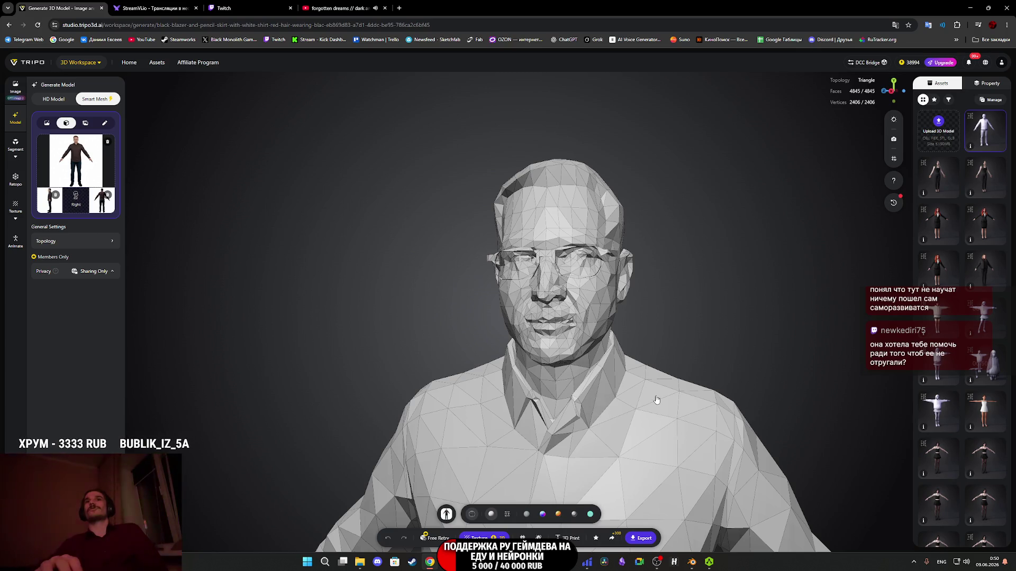
mouse_move(655, 404)
left_mouse_down()
mouse_move(614, 405)
mouse_move(669, 391)
left_mouse_up()
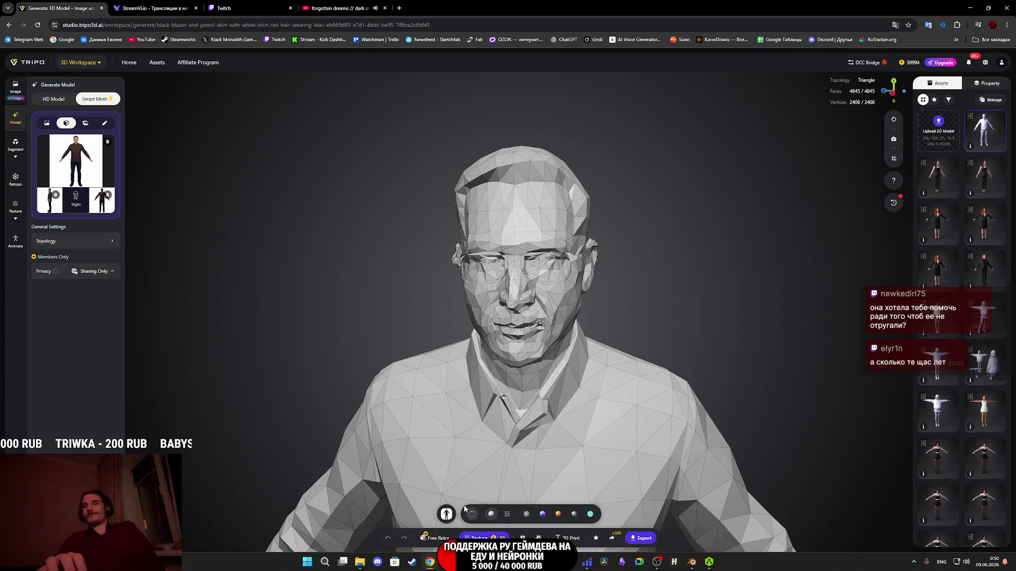
mouse_move(641, 410)
left_mouse_down()
mouse_move(655, 366)
mouse_move(737, 373)
mouse_move(639, 342)
mouse_move(687, 342)
left_mouse_up()
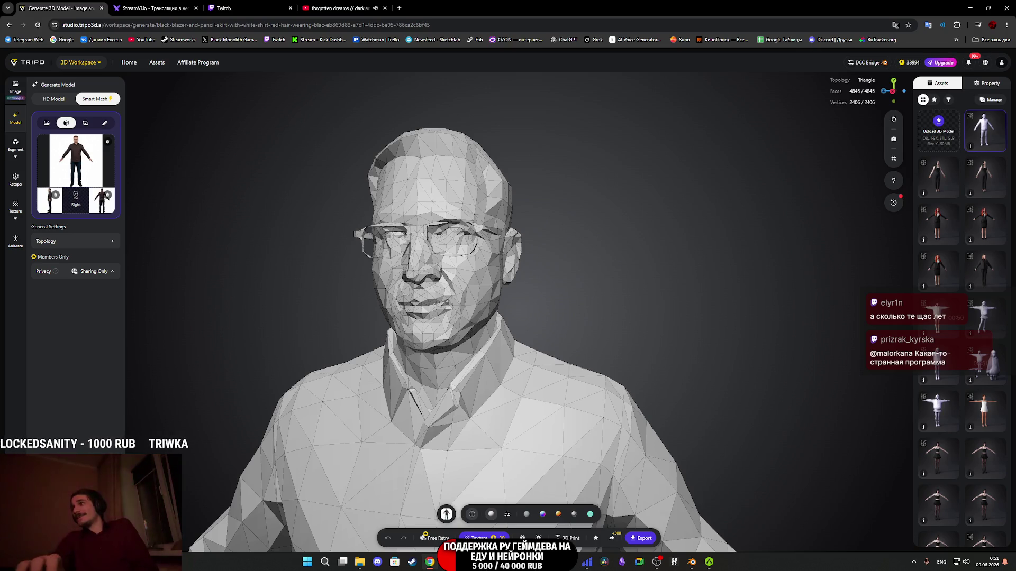
left_click(248, 8)
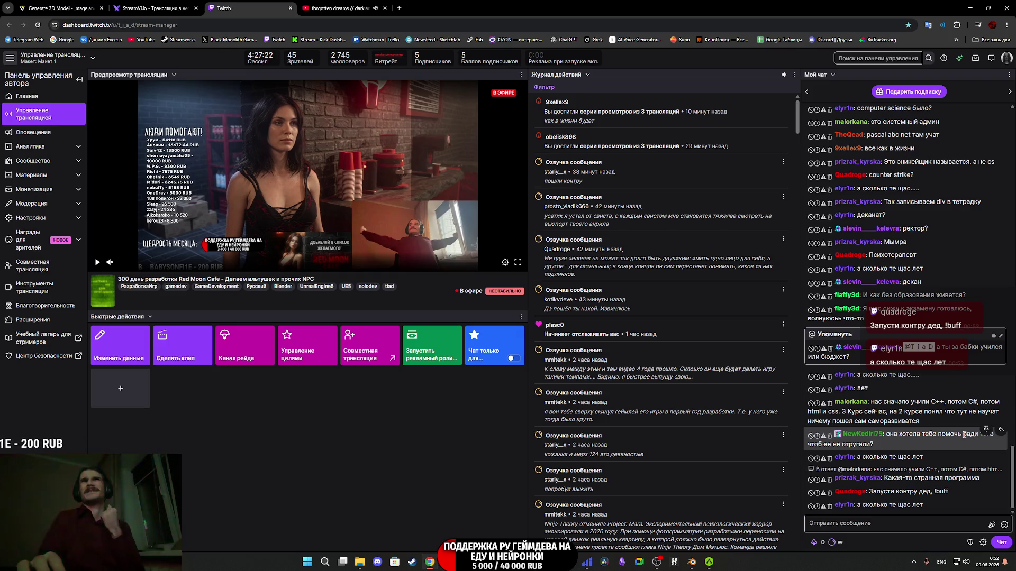
left_click(334, 8)
left_click(180, 3)
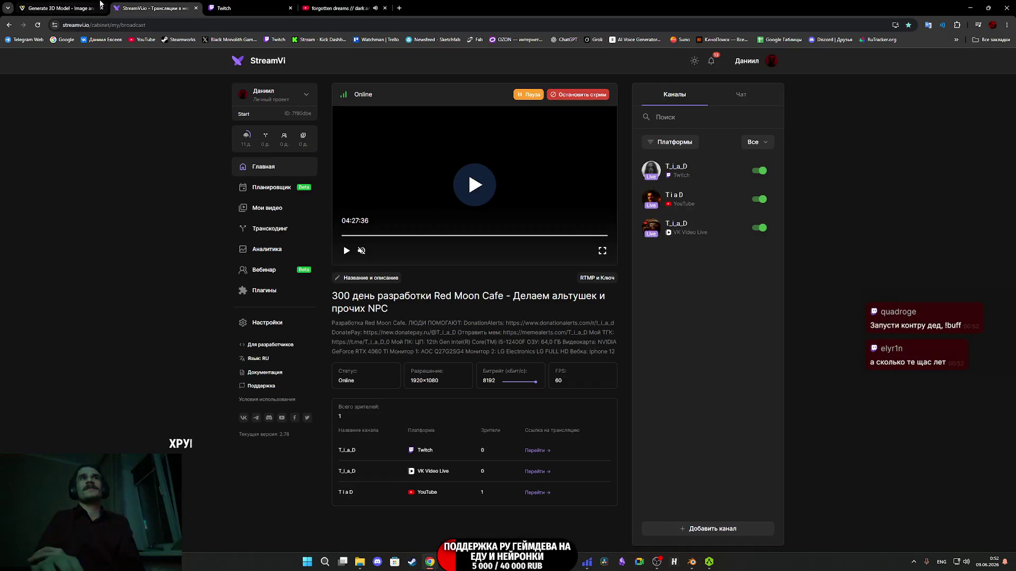
left_click(96, 5)
mouse_move(501, 264)
left_mouse_down()
mouse_move(519, 277)
mouse_move(577, 275)
left_mouse_up()
Zoom along the arm to the hand, then orbit out to a side view of the full figure.
scroll(556, 310, "up", 5)
mouse_move(557, 310)
left_mouse_down()
mouse_move(569, 222)
mouse_move(683, 208)
mouse_move(667, 220)
mouse_move(631, 202)
mouse_move(646, 179)
mouse_move(529, 191)
left_mouse_up()
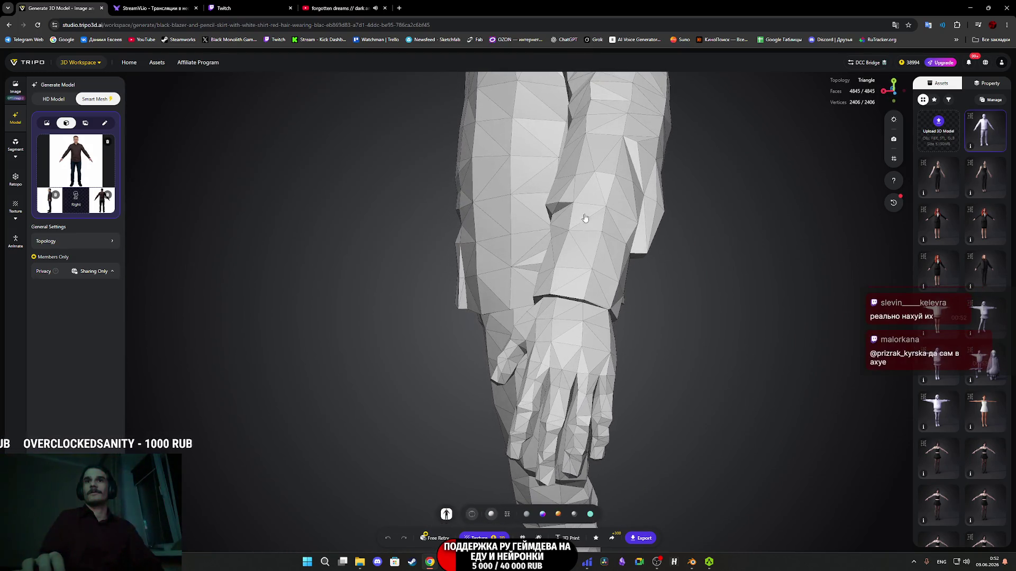
left_click_drag(585, 217, 596, 231)
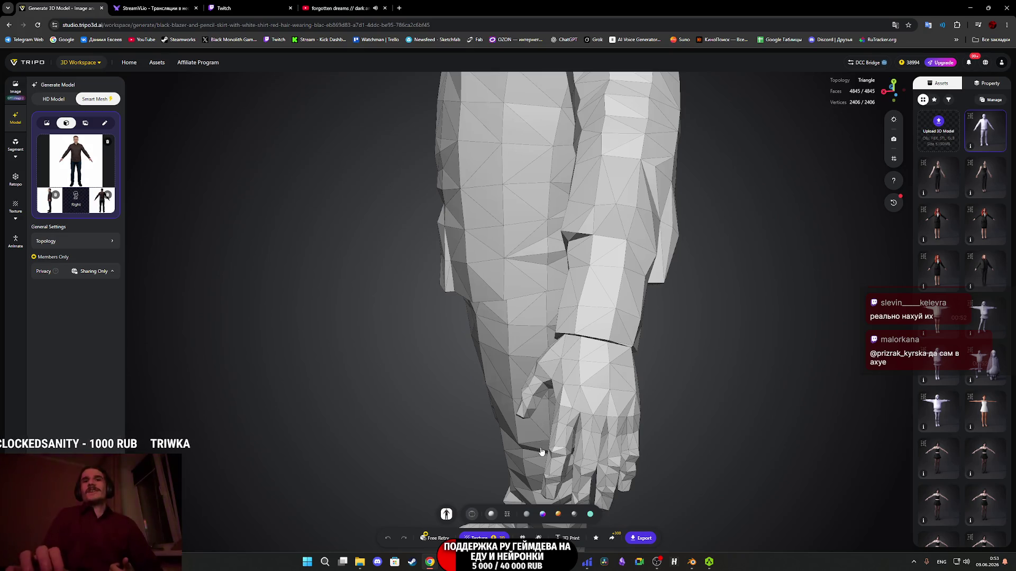
scroll(591, 262, "down", 5)
mouse_move(590, 263)
left_mouse_down()
mouse_move(559, 192)
mouse_move(508, 212)
left_mouse_up()
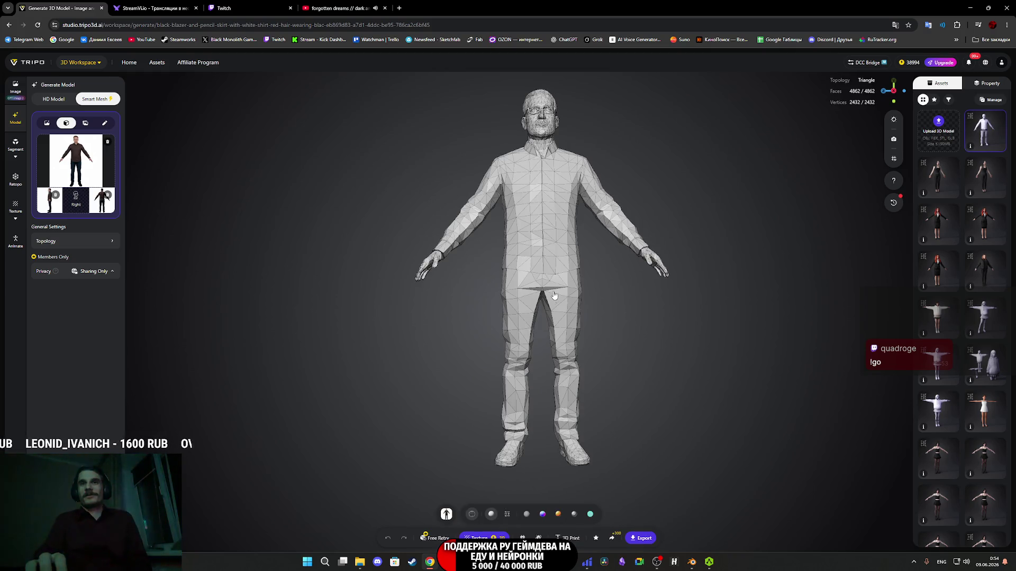
scroll(563, 285, "up", 5)
scroll(563, 282, "down", 5)
mouse_move(560, 296)
left_mouse_down()
mouse_move(516, 358)
mouse_move(540, 389)
mouse_move(473, 322)
mouse_move(449, 363)
left_mouse_up()
scroll(442, 244, "up", 8)
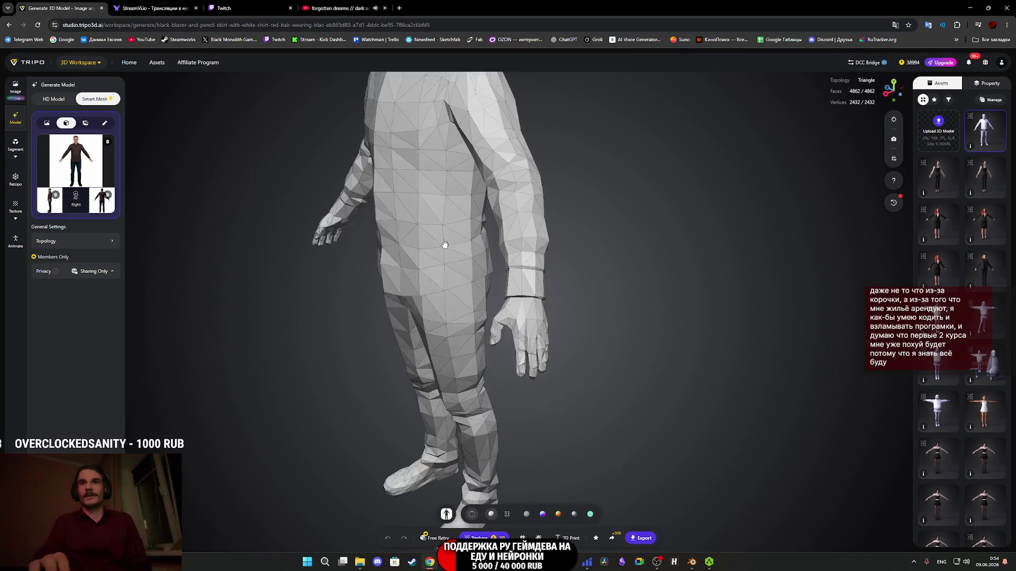
left_click_drag(456, 268, 466, 263)
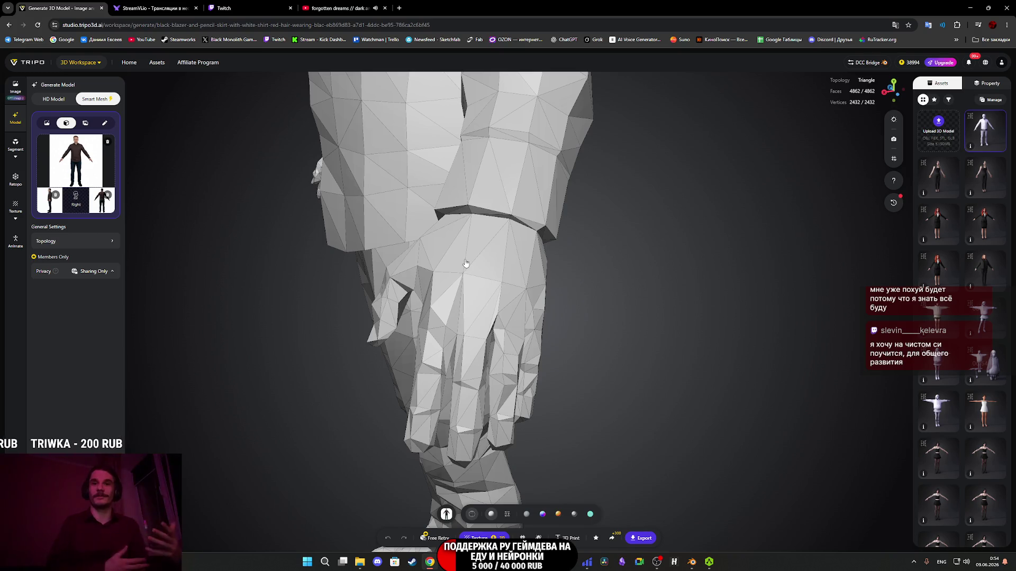
left_click_drag(478, 263, 482, 250)
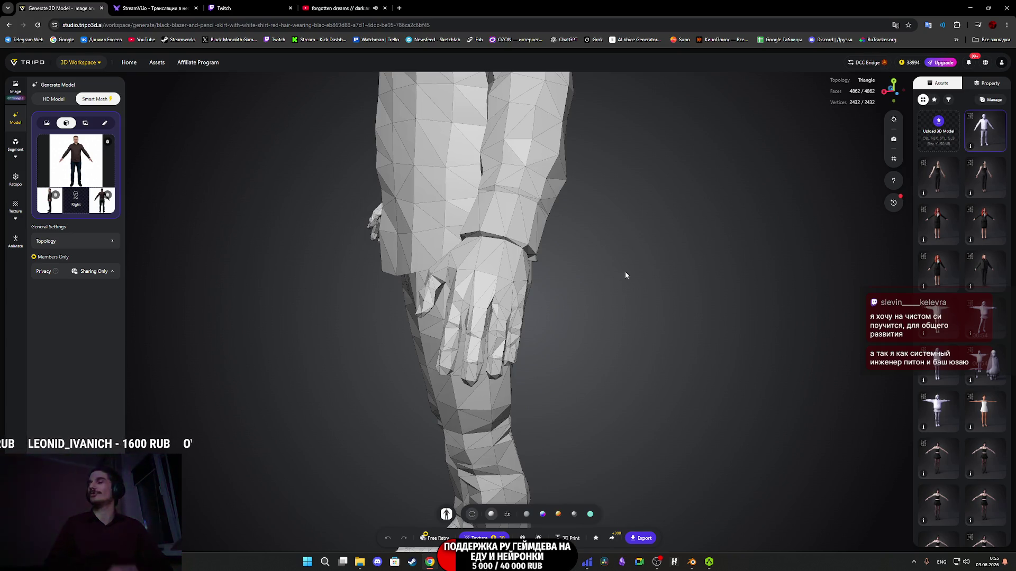
mouse_move(541, 322)
left_mouse_down()
mouse_move(529, 335)
mouse_move(501, 285)
mouse_move(508, 281)
mouse_move(517, 433)
mouse_move(494, 385)
mouse_move(552, 384)
left_mouse_up()
scroll(552, 384, "down", 5)
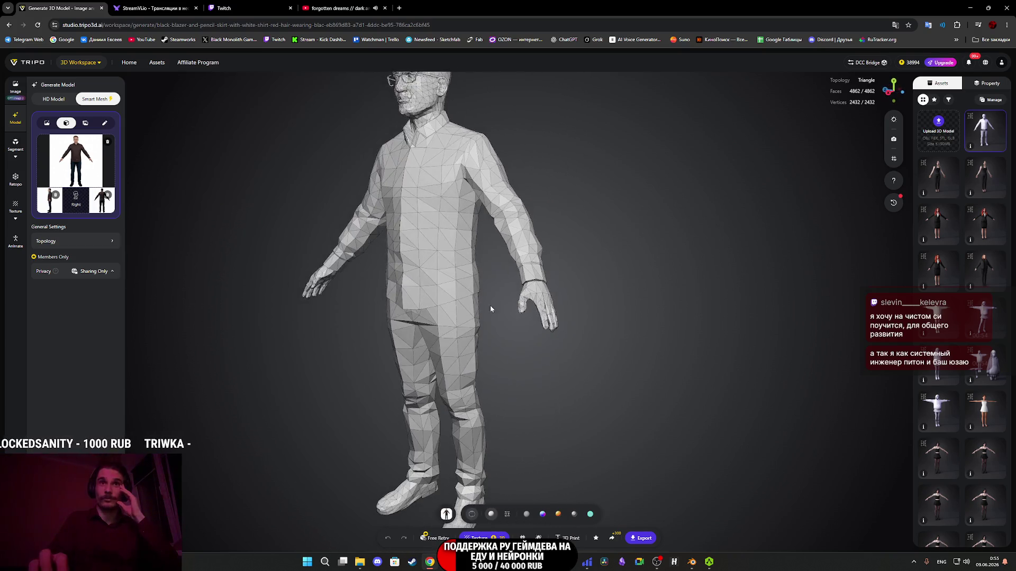
left_click_drag(490, 306, 513, 356)
scroll(480, 313, "up", 5)
mouse_move(515, 267)
left_mouse_down()
mouse_move(467, 272)
mouse_move(472, 183)
left_mouse_up()
scroll(472, 184, "down", 5)
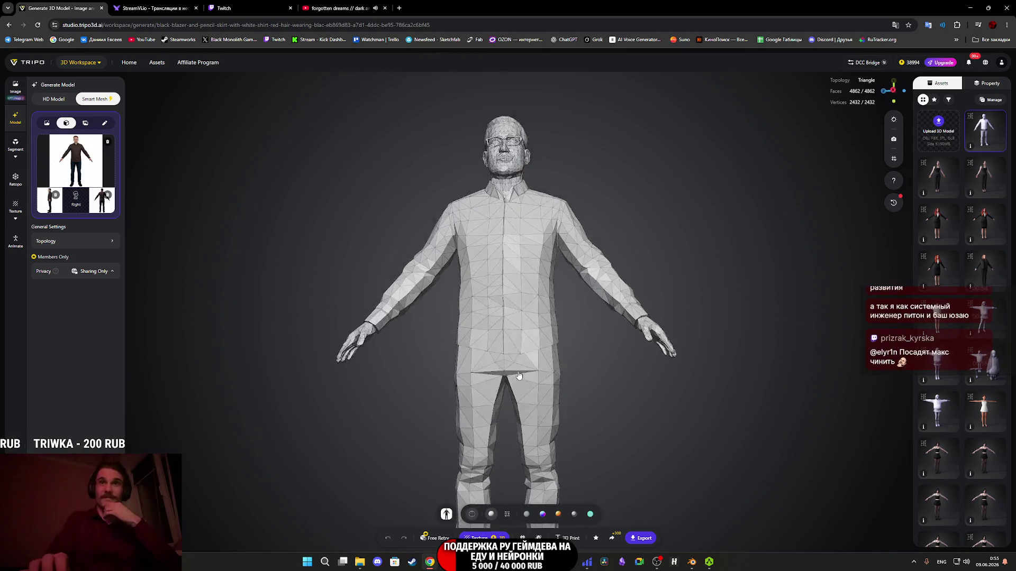
scroll(499, 303, "up", 4)
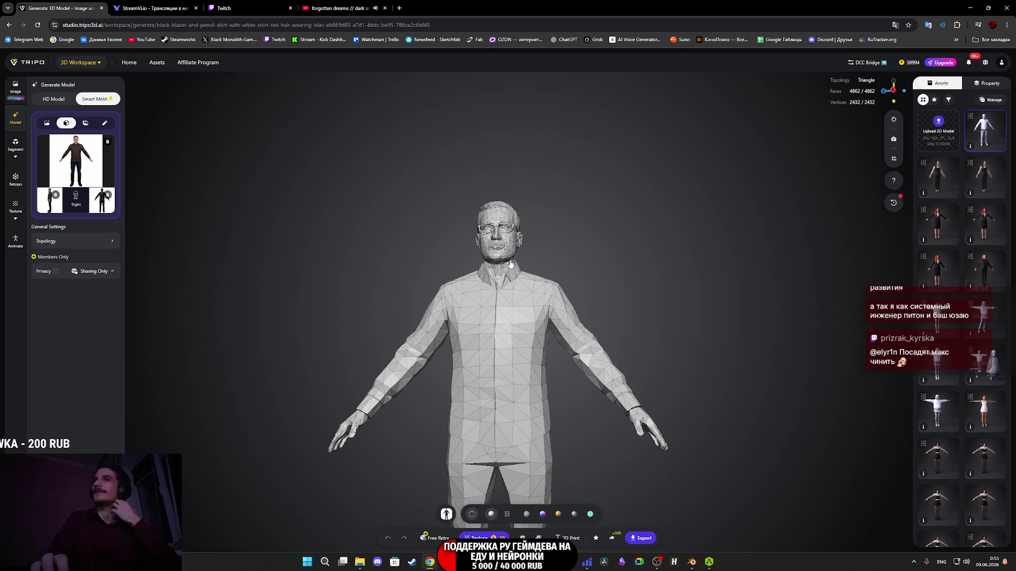
scroll(512, 286, "up", 4)
scroll(536, 347, "down", 1)
mouse_move(536, 348)
left_mouse_down()
mouse_move(640, 371)
mouse_move(745, 357)
mouse_move(660, 344)
mouse_move(701, 358)
mouse_move(667, 380)
mouse_move(625, 365)
mouse_move(646, 335)
mouse_move(617, 365)
mouse_move(589, 372)
left_mouse_up()
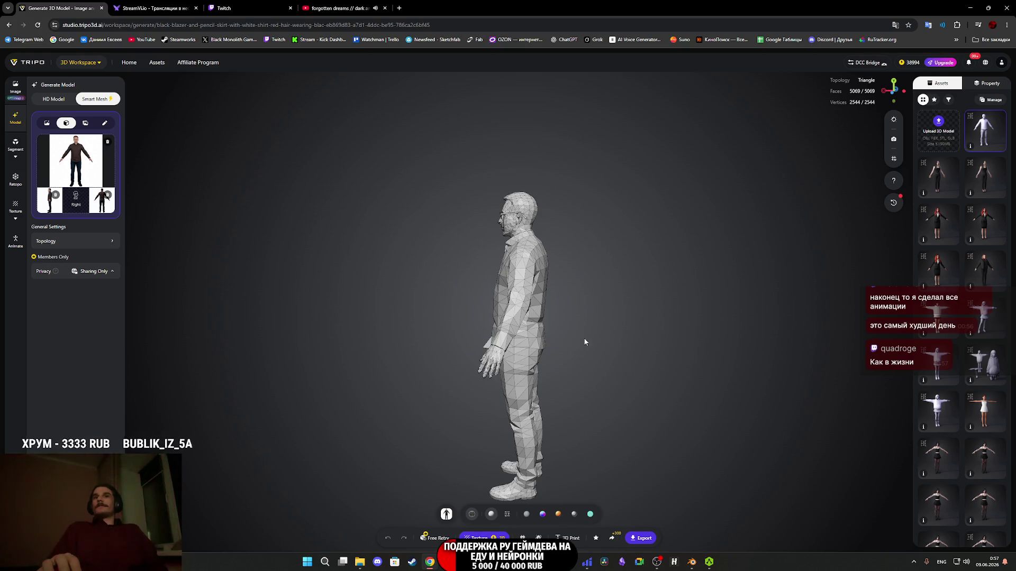
Inspect the mesh from behind up to the chest and face, then briefly check the Twitch stream manager.
left_click_drag(585, 342, 635, 351)
scroll(528, 310, "up", 5)
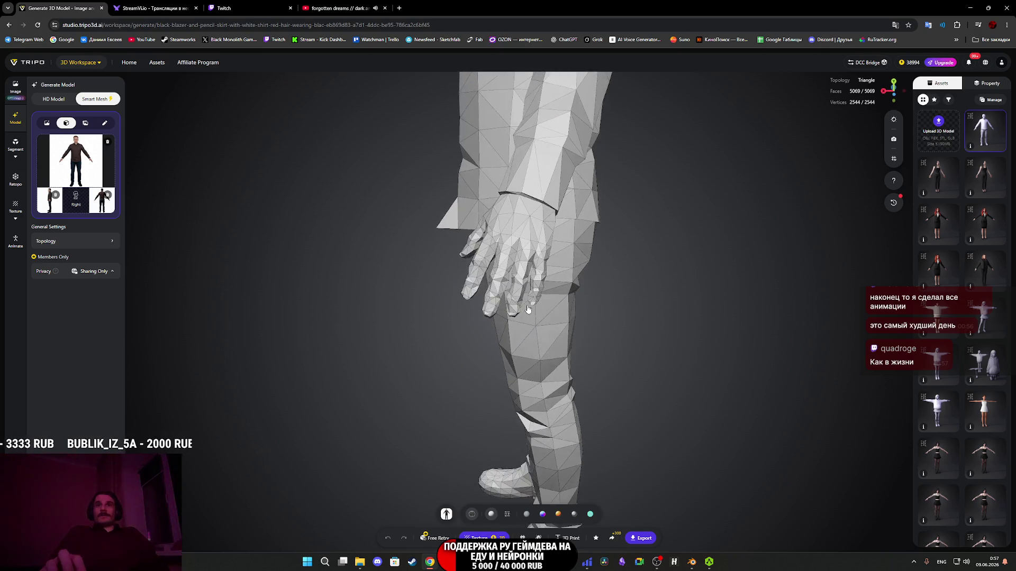
scroll(527, 310, "up", 3)
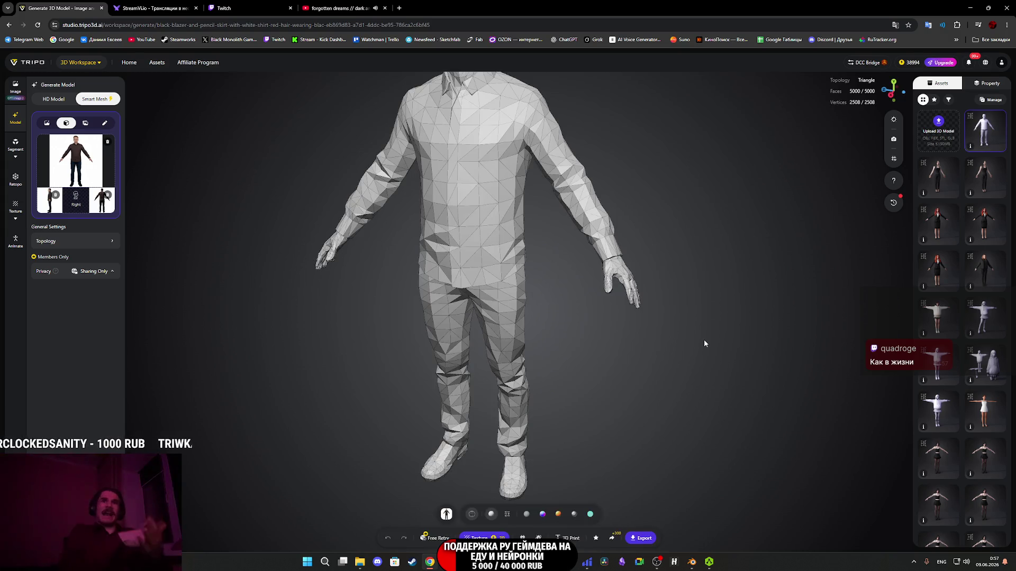
scroll(662, 287, "up", 10)
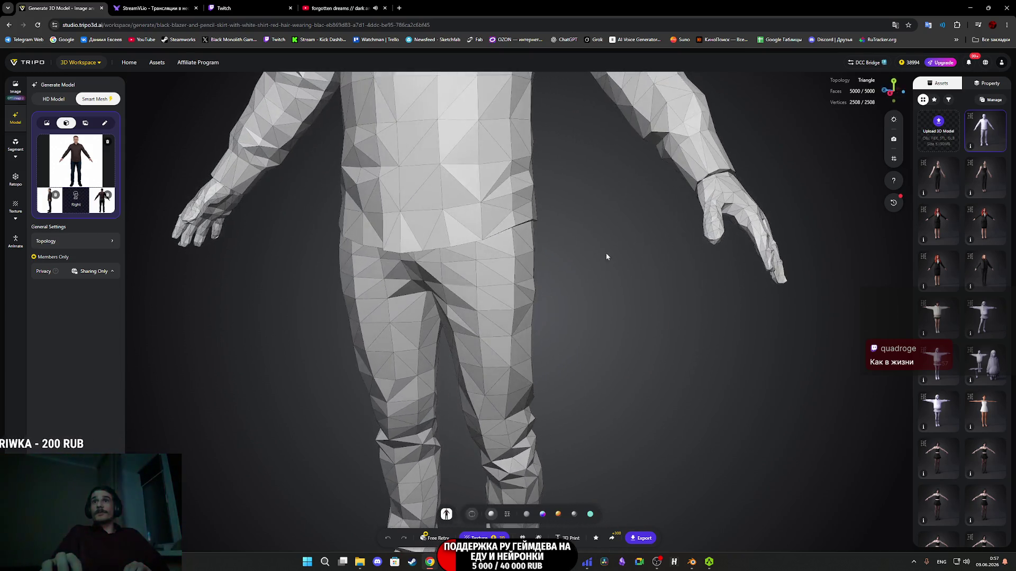
mouse_move(613, 302)
left_mouse_down()
mouse_move(528, 388)
mouse_move(529, 420)
mouse_move(519, 411)
mouse_move(529, 415)
mouse_move(550, 395)
mouse_move(521, 367)
mouse_move(559, 361)
mouse_move(476, 356)
mouse_move(523, 361)
mouse_move(545, 352)
mouse_move(462, 354)
mouse_move(486, 356)
mouse_move(429, 483)
left_mouse_up()
scroll(551, 395, "up", 3)
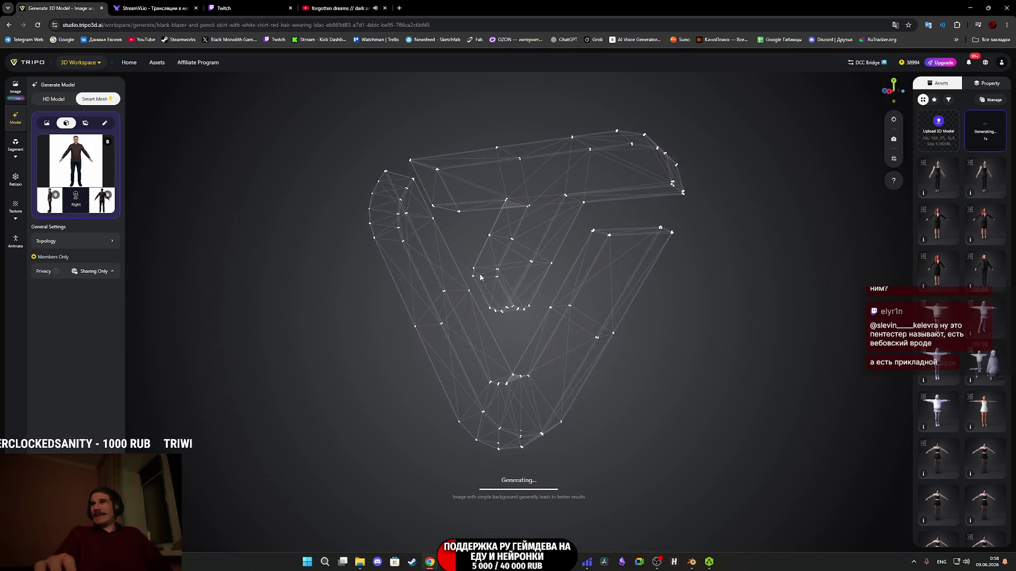
left_click(207, 7)
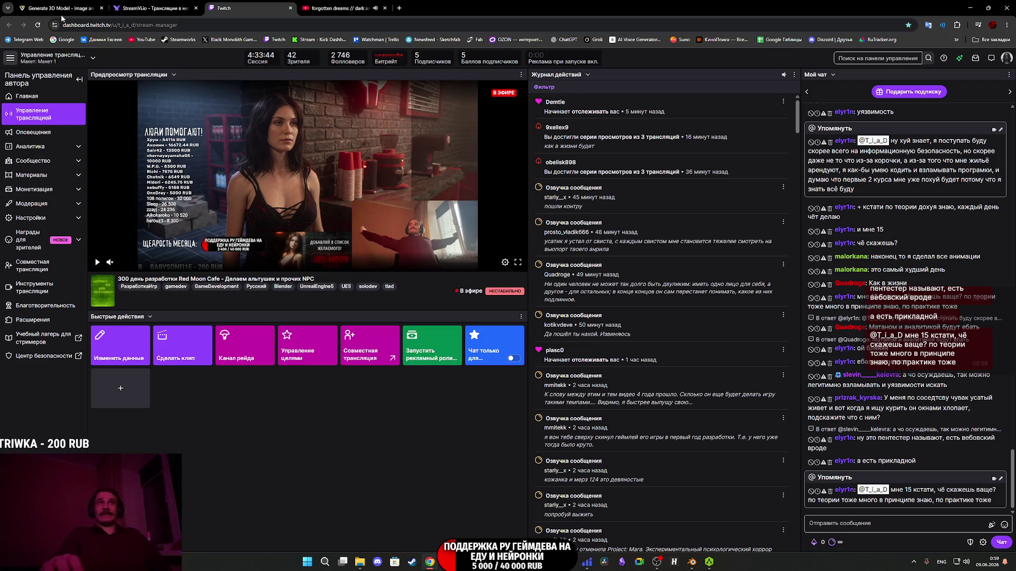
left_click(61, 8)
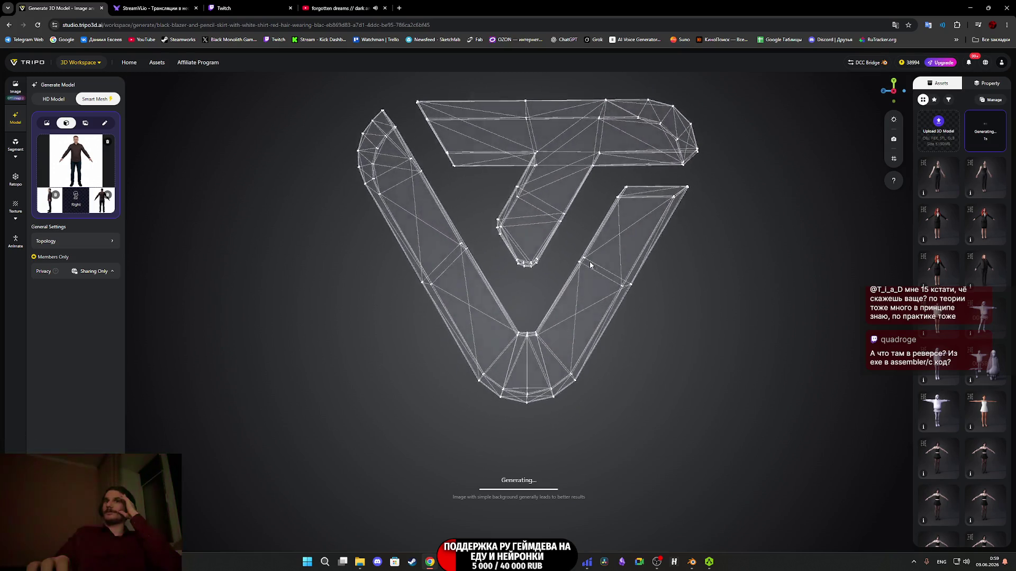
mouse_move(588, 262)
left_mouse_down()
mouse_move(516, 335)
mouse_move(554, 331)
left_mouse_up()
scroll(529, 317, "up", 5)
right_click_drag(585, 246, 624, 322)
scroll(641, 344, "up", 5)
mouse_move(658, 367)
left_mouse_down()
mouse_move(609, 353)
mouse_move(437, 350)
mouse_move(544, 415)
left_mouse_up()
scroll(526, 356, "up", 4)
scroll(490, 341, "down", 2)
mouse_move(490, 342)
left_mouse_down()
mouse_move(601, 347)
mouse_move(587, 365)
mouse_move(525, 345)
mouse_move(521, 324)
mouse_move(529, 336)
mouse_move(582, 344)
mouse_move(641, 338)
mouse_move(619, 330)
mouse_move(583, 345)
left_mouse_up()
mouse_move(684, 323)
left_mouse_down()
mouse_move(543, 341)
mouse_move(598, 326)
mouse_move(539, 315)
mouse_move(654, 323)
mouse_move(670, 312)
mouse_move(647, 332)
mouse_move(601, 301)
mouse_move(534, 312)
left_mouse_up()
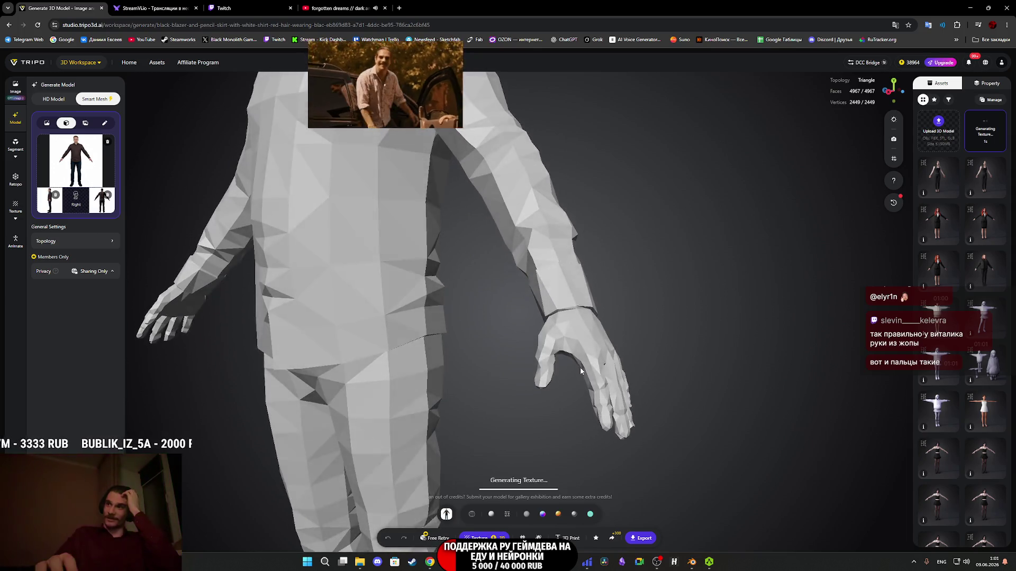
scroll(584, 360, "down", 5)
scroll(586, 358, "up", 5)
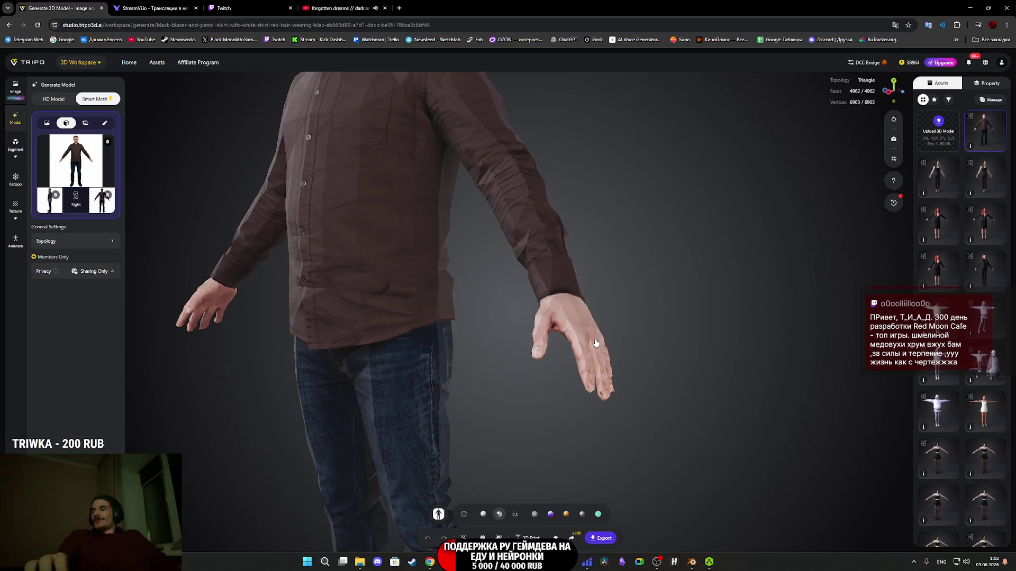
Orbit the textured man in the brown shirt to face his head and chest.
mouse_move(496, 308)
left_mouse_down()
mouse_move(594, 468)
mouse_move(720, 516)
mouse_move(574, 302)
mouse_move(189, 443)
mouse_move(485, 331)
mouse_move(465, 319)
mouse_move(486, 335)
mouse_move(565, 331)
mouse_move(510, 412)
mouse_move(469, 390)
mouse_move(511, 338)
mouse_move(589, 335)
mouse_move(531, 314)
mouse_move(495, 358)
mouse_move(519, 363)
mouse_move(438, 369)
mouse_move(445, 390)
mouse_move(526, 363)
mouse_move(646, 346)
mouse_move(547, 327)
left_mouse_up()
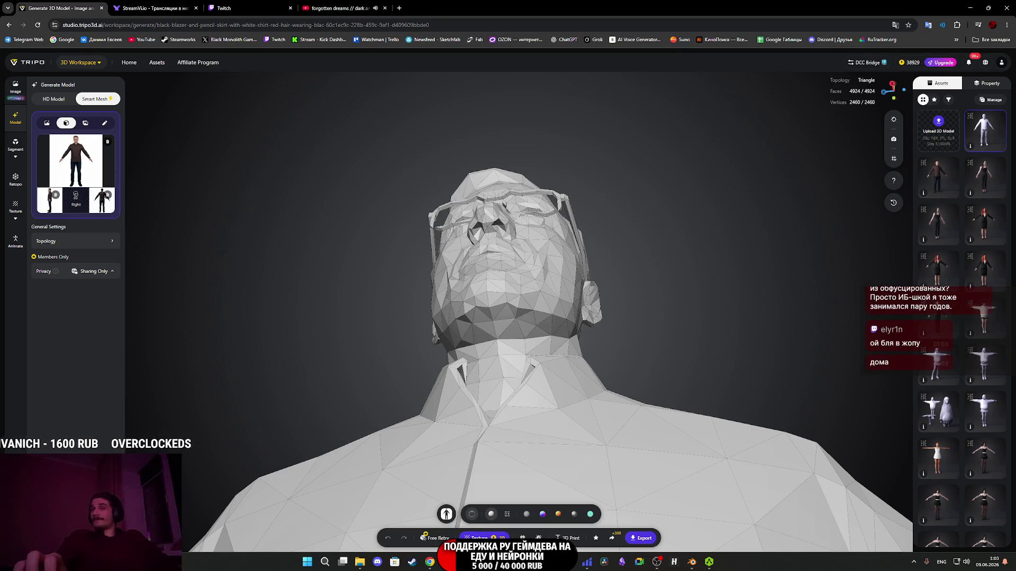
left_click_drag(865, 345, 603, 428)
mouse_move(529, 355)
left_mouse_down()
mouse_move(485, 359)
mouse_move(544, 358)
mouse_move(551, 341)
mouse_move(488, 343)
mouse_move(517, 356)
mouse_move(505, 341)
mouse_move(490, 226)
mouse_move(477, 282)
mouse_move(465, 286)
left_mouse_up()
scroll(506, 341, "down", 5)
scroll(465, 285, "up", 6)
mouse_move(458, 238)
left_mouse_down()
mouse_move(490, 213)
mouse_move(319, 231)
mouse_move(403, 220)
mouse_move(439, 226)
mouse_move(433, 248)
mouse_move(519, 262)
left_mouse_up()
scroll(493, 216, "up", 2)
scroll(529, 263, "up", 3)
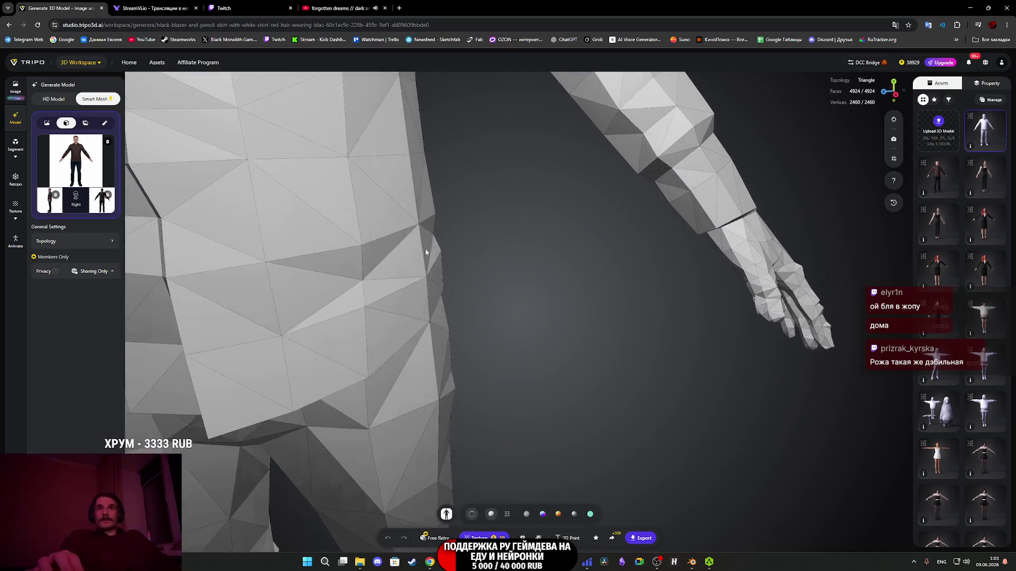
double_click(452, 253)
scroll(459, 278, "up", 5)
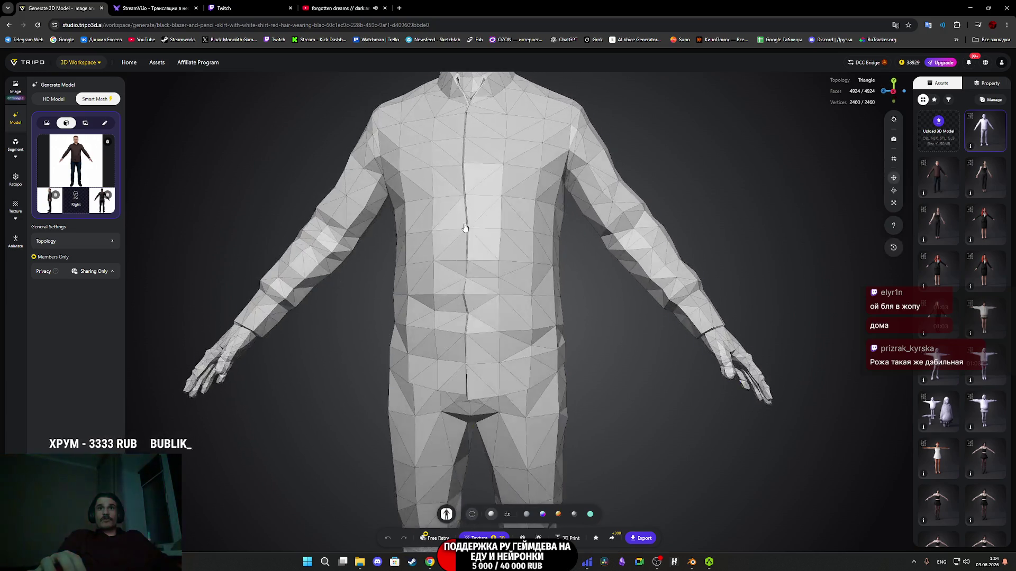
scroll(464, 229, "down", 5)
left_click(650, 243)
mouse_move(651, 244)
left_mouse_down()
mouse_move(617, 233)
mouse_move(599, 195)
mouse_move(567, 203)
mouse_move(650, 228)
mouse_move(663, 247)
mouse_move(733, 198)
mouse_move(712, 208)
mouse_move(615, 193)
mouse_move(586, 215)
mouse_move(646, 248)
mouse_move(633, 276)
left_mouse_up()
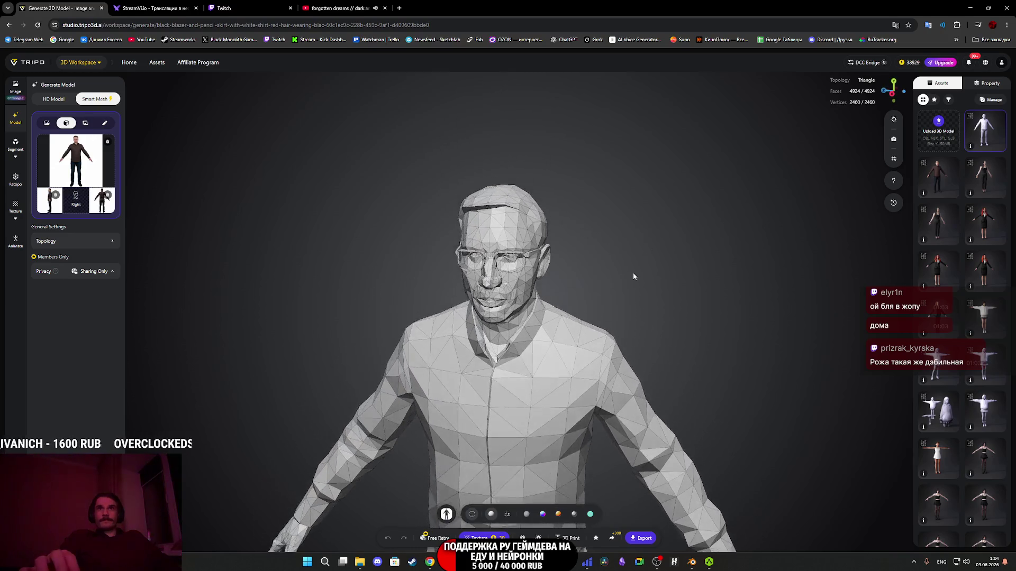
scroll(646, 260, "up", 5)
mouse_move(660, 241)
left_mouse_down()
mouse_move(691, 342)
mouse_move(713, 301)
mouse_move(683, 333)
left_mouse_up()
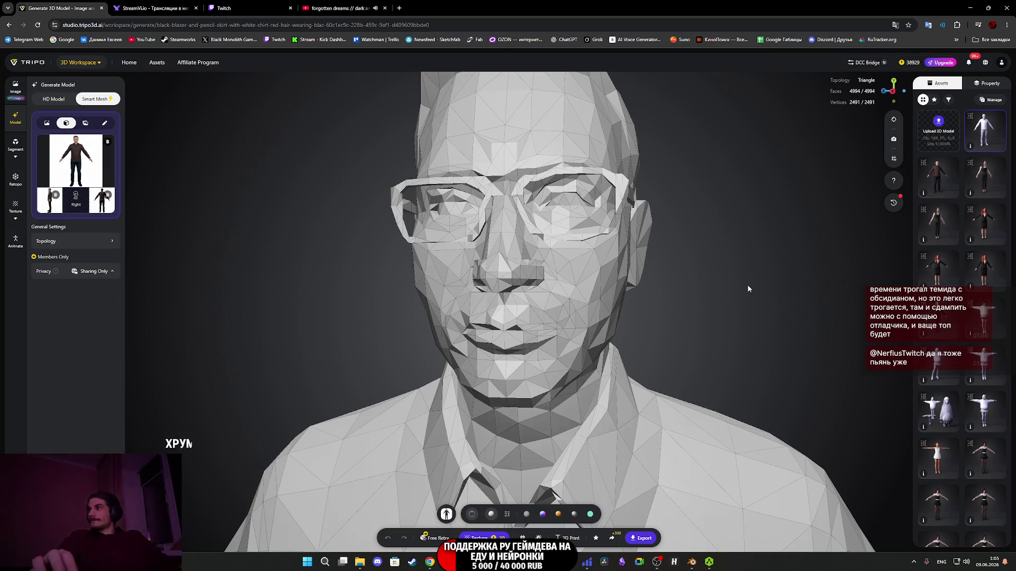
scroll(662, 284, "down", 5)
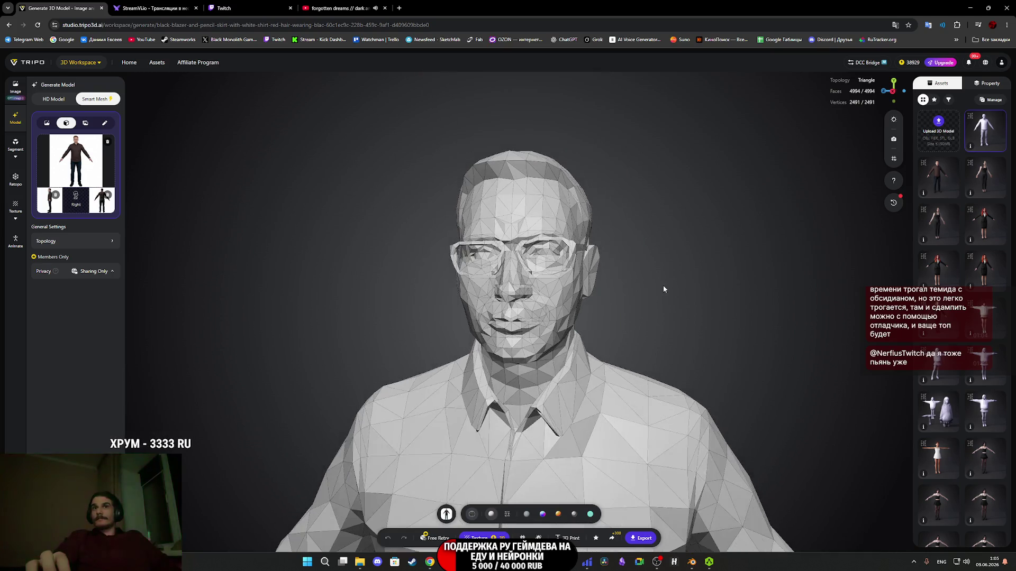
mouse_move(631, 297)
left_mouse_down()
mouse_move(598, 300)
mouse_move(632, 298)
left_mouse_up()
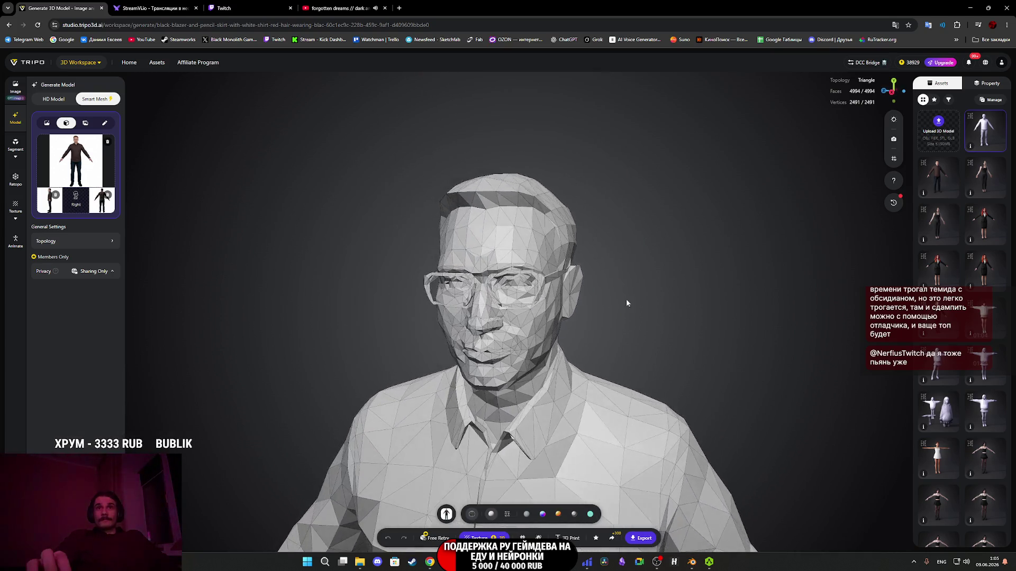
scroll(551, 306, "up", 3)
mouse_move(551, 307)
left_mouse_down()
mouse_move(525, 293)
mouse_move(422, 297)
mouse_move(658, 319)
mouse_move(442, 265)
mouse_move(592, 327)
mouse_move(462, 208)
mouse_move(591, 299)
mouse_move(567, 295)
left_mouse_up()
scroll(658, 319, "down", 2)
scroll(560, 295, "up", 4)
scroll(560, 302, "up", 3)
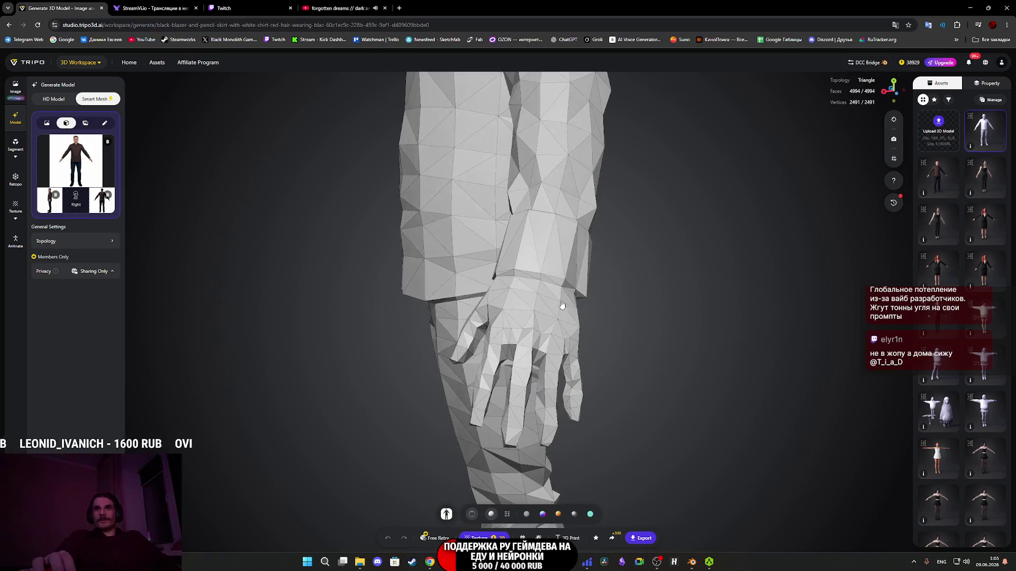
scroll(556, 302, "up", 2)
scroll(581, 319, "down", 5)
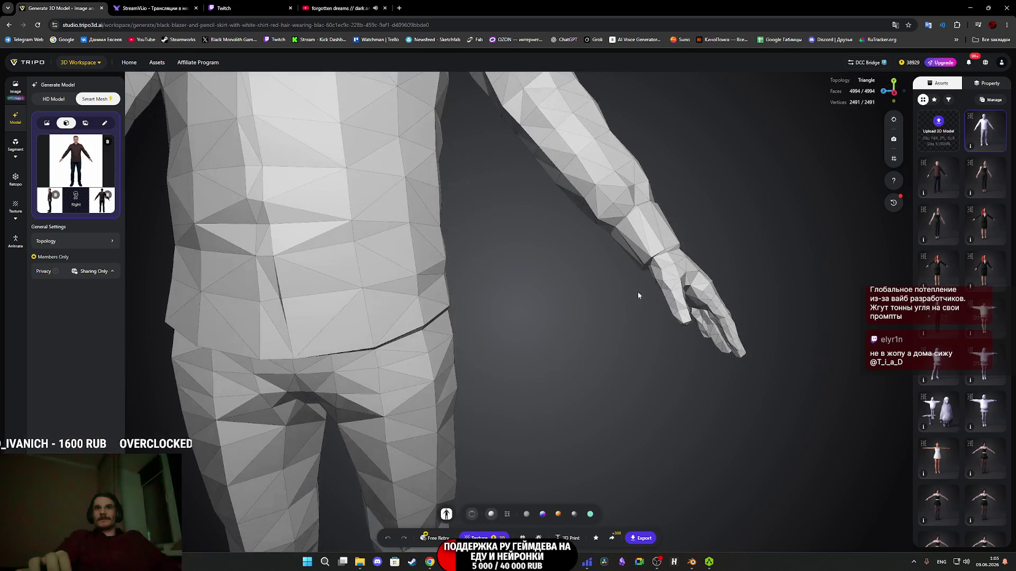
scroll(513, 317, "up", 3)
mouse_move(463, 273)
left_mouse_down()
mouse_move(519, 333)
mouse_move(551, 340)
mouse_move(558, 299)
mouse_move(535, 429)
left_mouse_up()
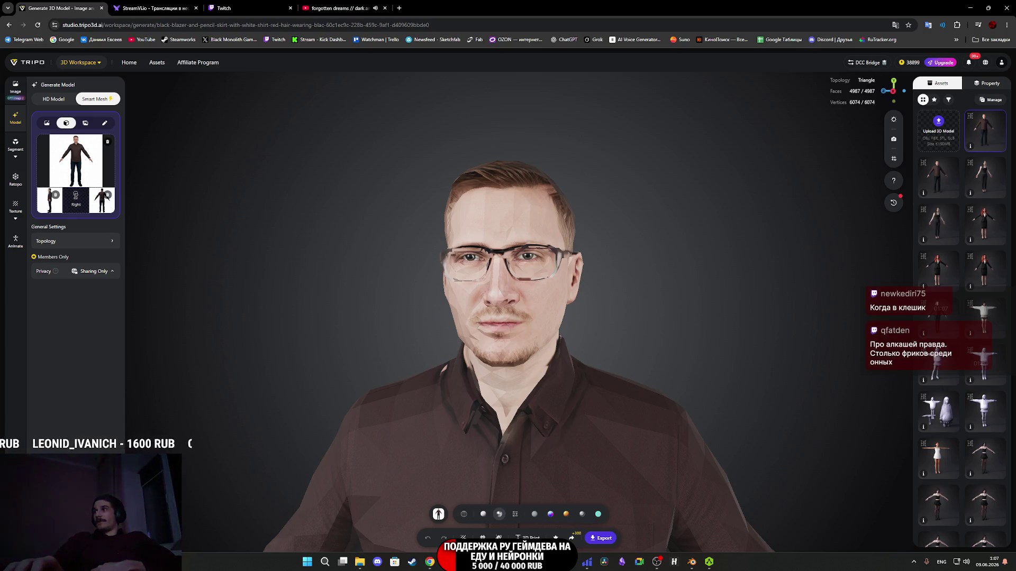
Turn the textured man to a three-quarter profile and switch shading to Smooth.
mouse_move(610, 319)
left_mouse_down()
mouse_move(557, 328)
mouse_move(603, 331)
mouse_move(513, 324)
mouse_move(605, 338)
mouse_move(559, 341)
mouse_move(638, 331)
mouse_move(561, 349)
left_mouse_up()
scroll(578, 335, "up", 5)
scroll(609, 339, "down", 5)
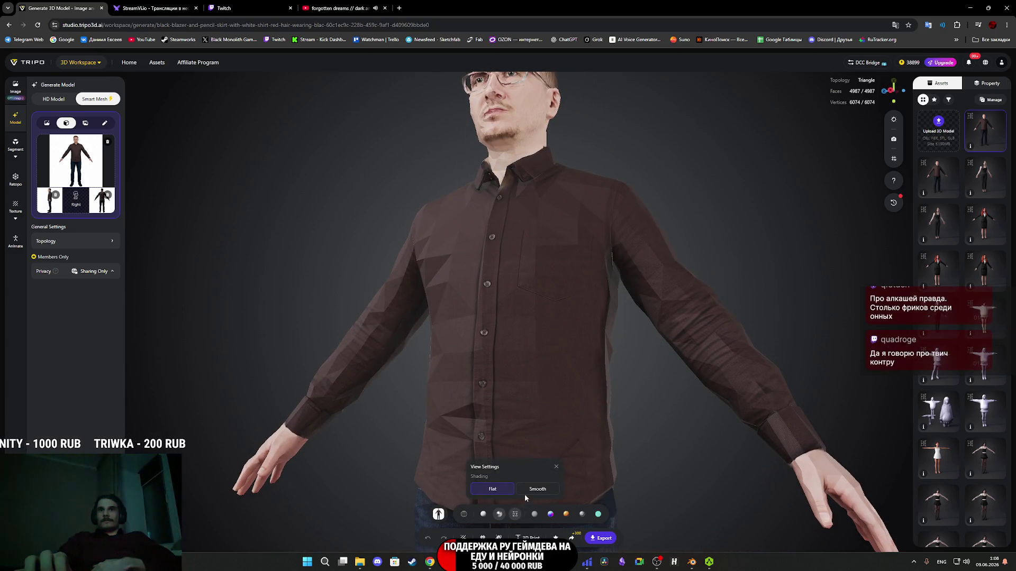
left_click(527, 492)
Orbit and zoom over the torso, head and hair, ending on a side view of the shirt.
mouse_move(662, 399)
left_mouse_down()
mouse_move(623, 256)
mouse_move(627, 338)
mouse_move(567, 334)
mouse_move(521, 360)
mouse_move(564, 353)
mouse_move(615, 411)
mouse_move(639, 185)
mouse_move(602, 316)
mouse_move(586, 254)
mouse_move(666, 334)
mouse_move(629, 324)
mouse_move(624, 285)
mouse_move(656, 356)
mouse_move(700, 351)
mouse_move(646, 368)
mouse_move(549, 358)
mouse_move(535, 347)
mouse_move(551, 311)
mouse_move(540, 291)
mouse_move(561, 374)
mouse_move(628, 363)
mouse_move(660, 376)
mouse_move(711, 368)
mouse_move(693, 410)
mouse_move(677, 395)
mouse_move(721, 335)
mouse_move(804, 341)
mouse_move(680, 312)
mouse_move(791, 300)
mouse_move(673, 300)
mouse_move(574, 324)
mouse_move(492, 327)
mouse_move(528, 312)
mouse_move(497, 317)
mouse_move(721, 315)
mouse_move(694, 315)
mouse_move(730, 336)
left_mouse_up()
mouse_move(623, 335)
left_mouse_down()
mouse_move(564, 312)
mouse_move(819, 360)
mouse_move(630, 319)
mouse_move(550, 331)
mouse_move(646, 335)
left_mouse_up()
scroll(660, 329, "down", 5)
scroll(598, 313, "up", 5)
mouse_move(591, 308)
left_mouse_down()
mouse_move(628, 339)
mouse_move(718, 364)
mouse_move(713, 397)
mouse_move(688, 336)
mouse_move(605, 311)
left_mouse_up()
scroll(587, 311, "down", 3)
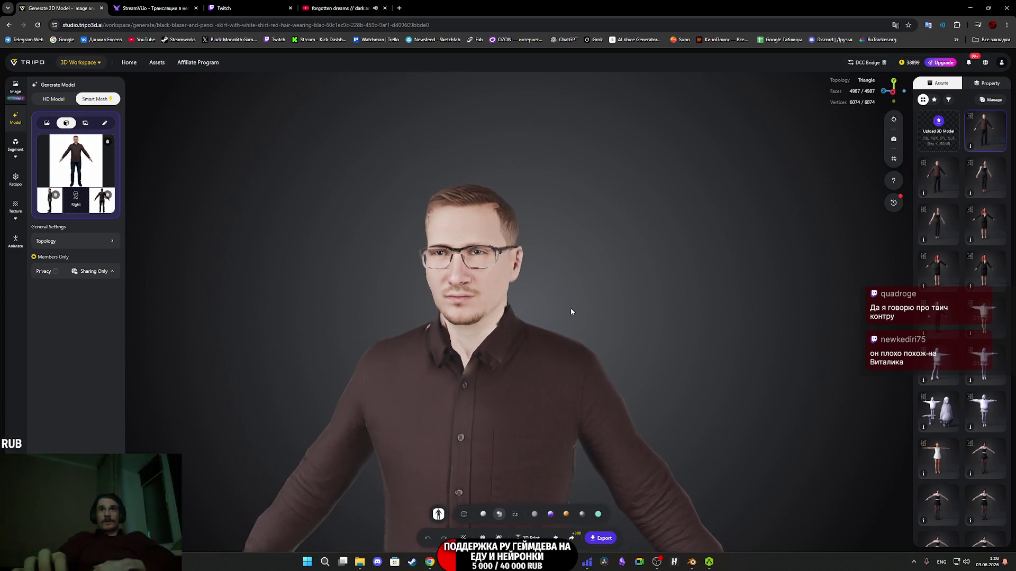
scroll(637, 304, "up", 5)
mouse_move(670, 351)
left_mouse_down()
mouse_move(617, 359)
mouse_move(671, 338)
mouse_move(663, 463)
mouse_move(674, 487)
mouse_move(594, 477)
mouse_move(661, 457)
mouse_move(685, 468)
mouse_move(656, 489)
left_mouse_up()
scroll(617, 360, "down", 5)
scroll(650, 350, "up", 2)
scroll(651, 350, "up", 3)
scroll(663, 463, "up", 2)
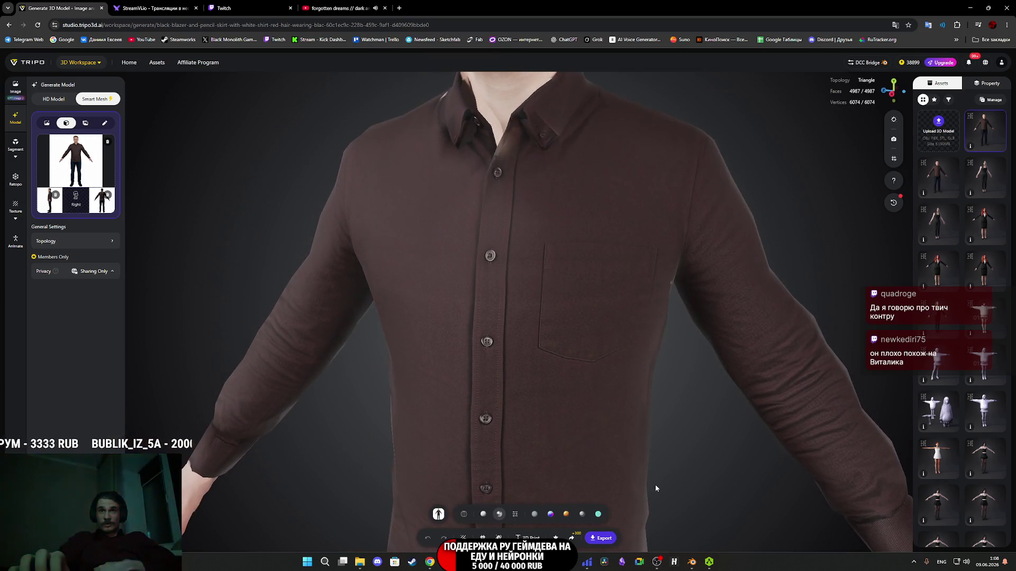
Bring up the Texture Upscale options and orbit to show the head and upper torso.
left_click(22, 205)
left_click(21, 273)
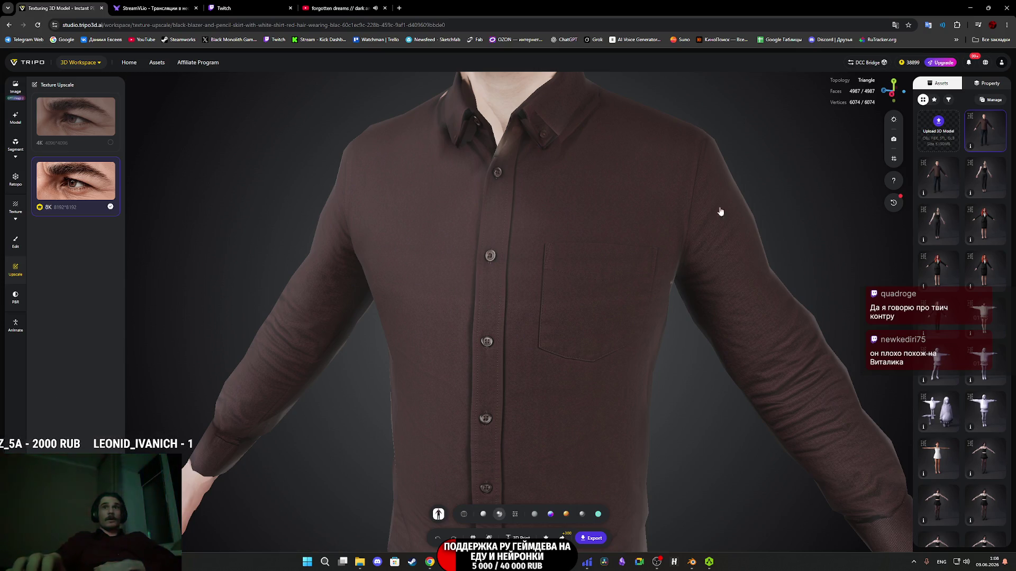
mouse_move(816, 147)
left_mouse_down()
mouse_move(801, 150)
mouse_move(804, 127)
mouse_move(729, 291)
mouse_move(716, 229)
left_mouse_up()
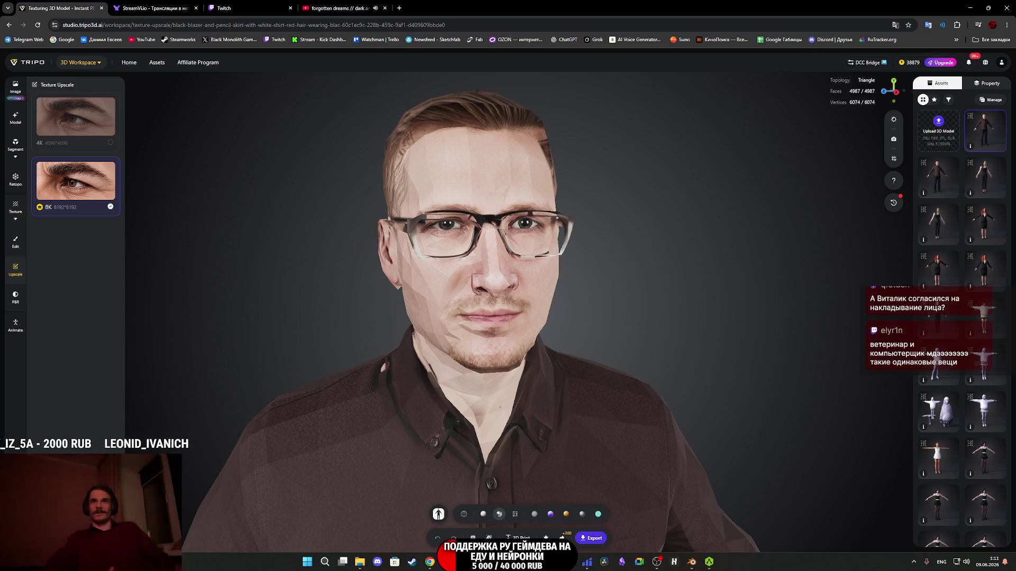
Orbit the upscaled head through its left profile, near-front and three-quarter right views.
left_click_drag(514, 357, 404, 357)
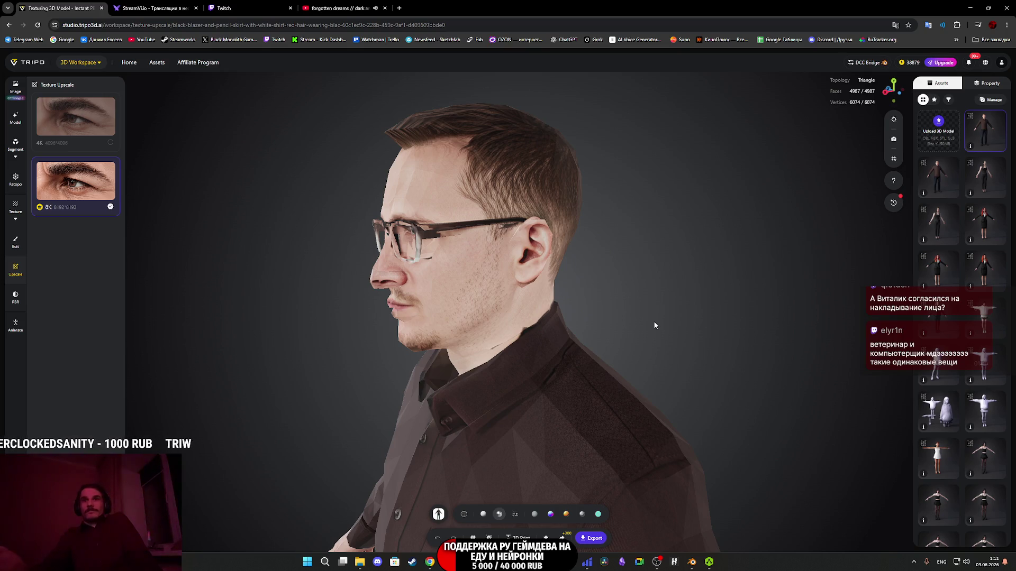
left_click_drag(678, 317, 786, 297)
mouse_move(678, 302)
left_mouse_down()
mouse_move(689, 331)
mouse_move(715, 329)
mouse_move(698, 330)
left_mouse_up()
Set the model's shading to Smooth and orbit back to a frontal view of the head.
mouse_move(516, 516)
left_click(545, 491)
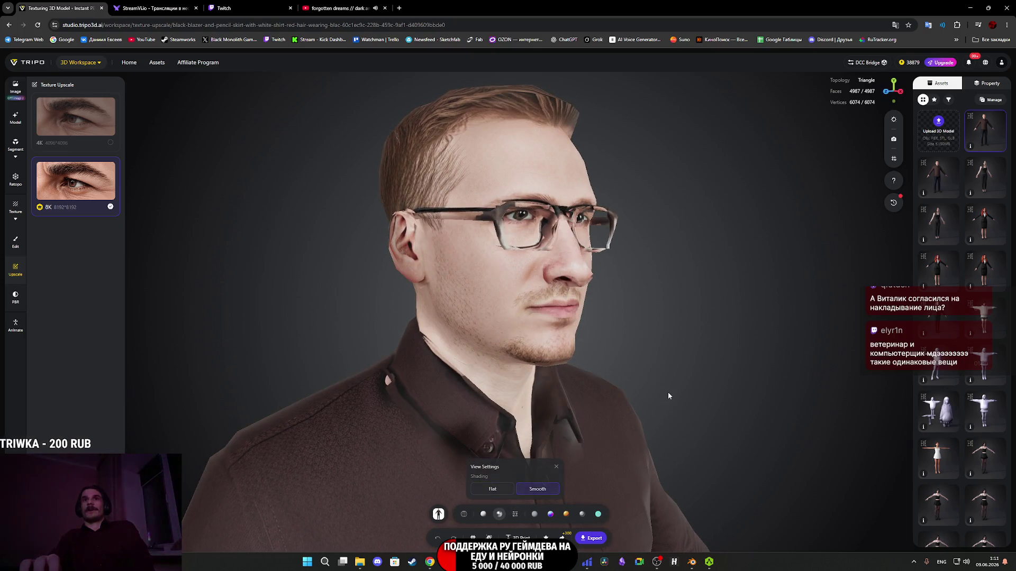
mouse_move(706, 378)
left_mouse_down()
mouse_move(614, 365)
mouse_move(656, 357)
mouse_move(585, 371)
mouse_move(605, 386)
mouse_move(725, 362)
mouse_move(661, 287)
mouse_move(449, 220)
mouse_move(481, 180)
mouse_move(582, 195)
mouse_move(590, 208)
left_mouse_up()
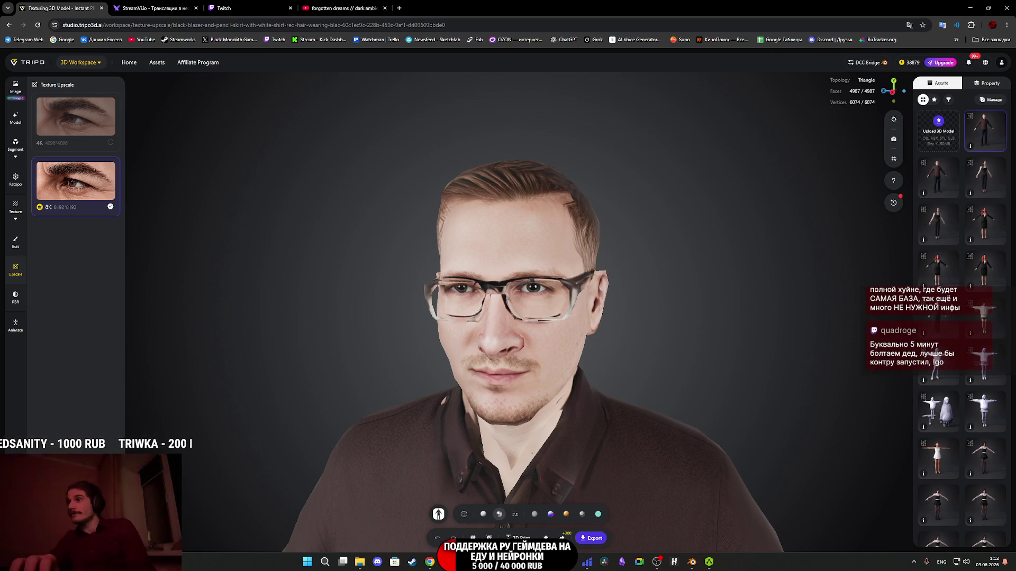
Alternate between the YouTube music video and the Twitch stream manager, then glance at StreamVi.io.
left_click(341, 7)
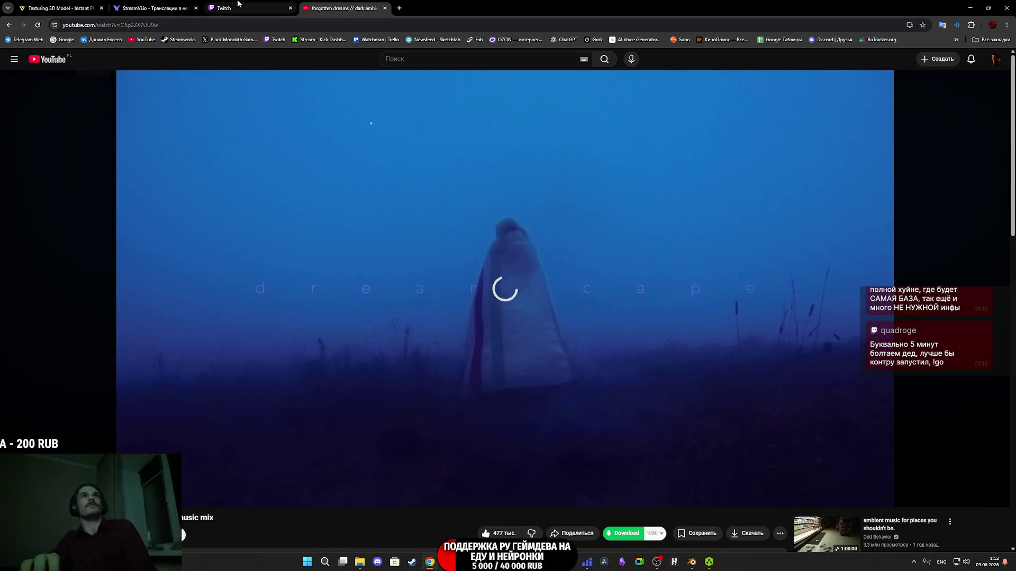
left_click(235, 5)
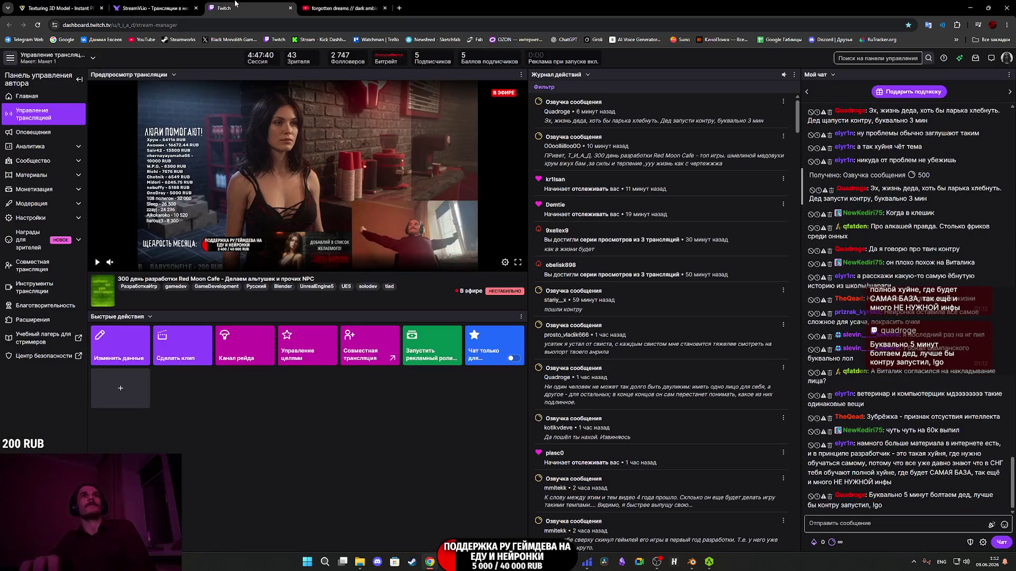
left_click(342, 8)
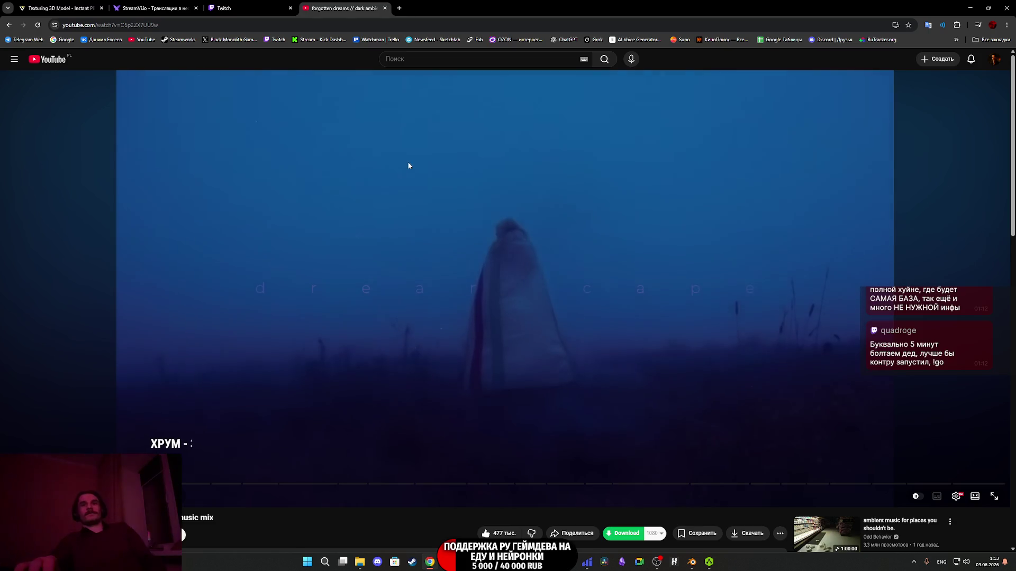
left_click(244, 8)
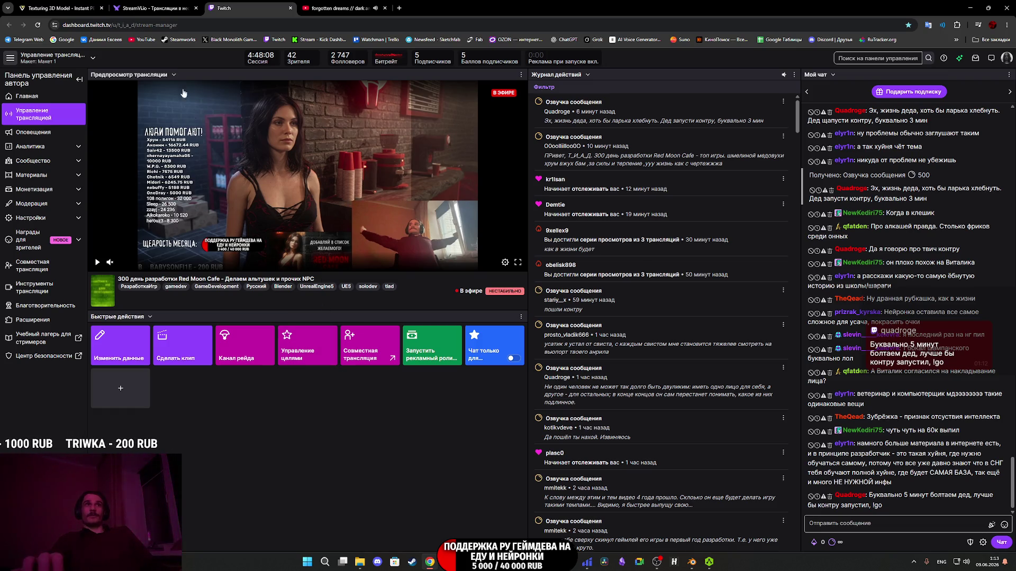
left_click(130, 6)
left_click(248, 9)
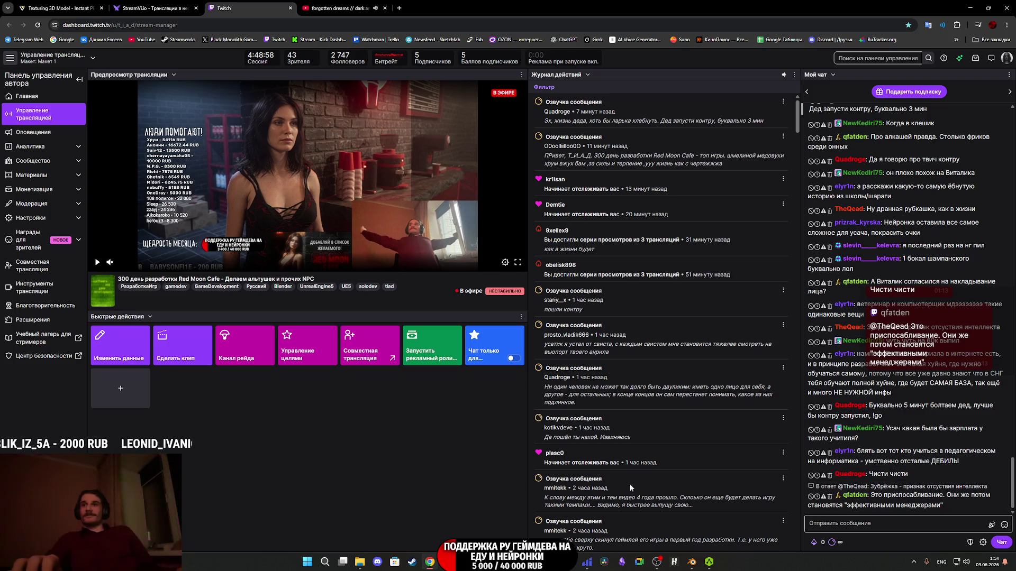
mouse_move(516, 561)
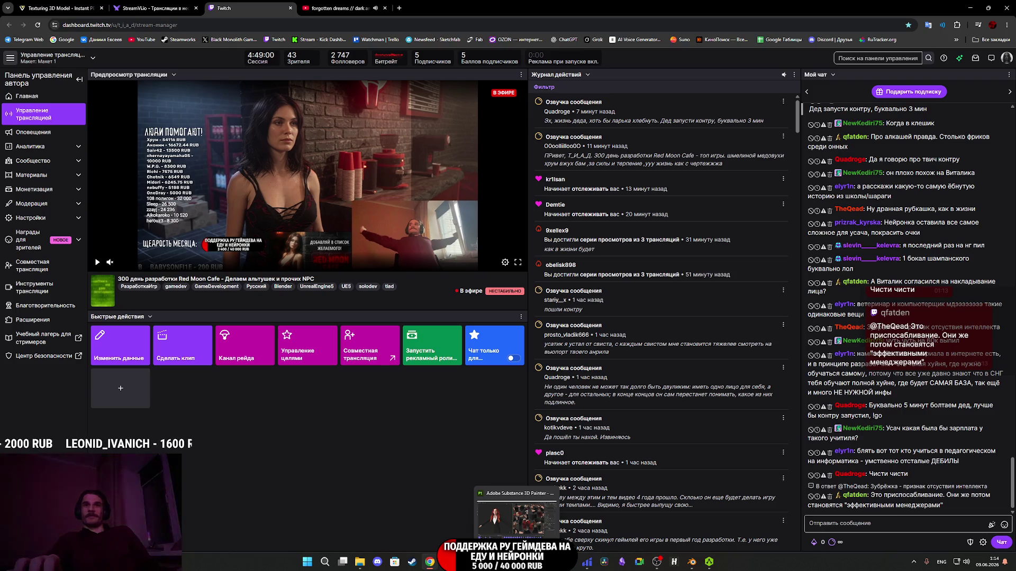
left_click(535, 562)
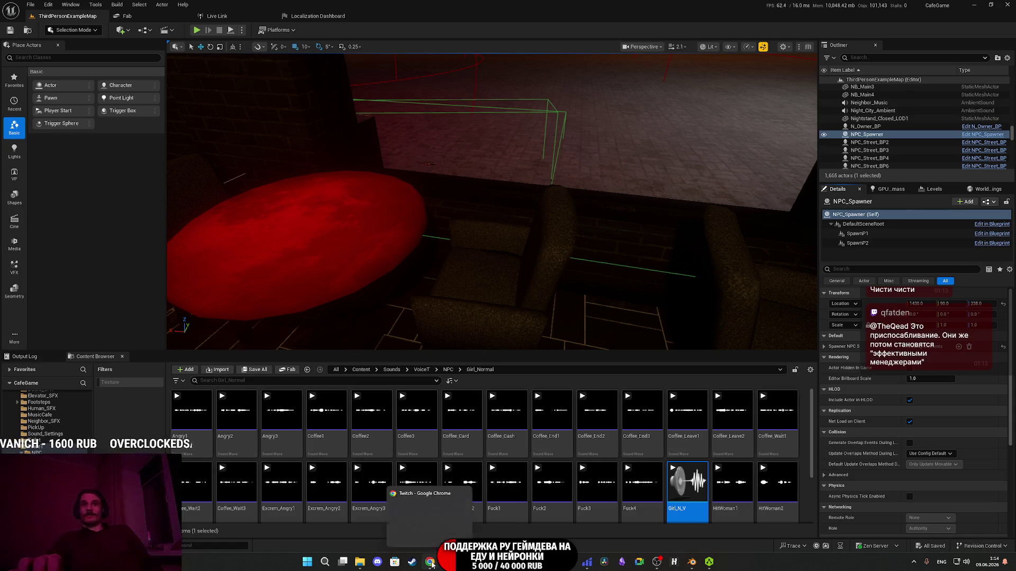
left_click(432, 564)
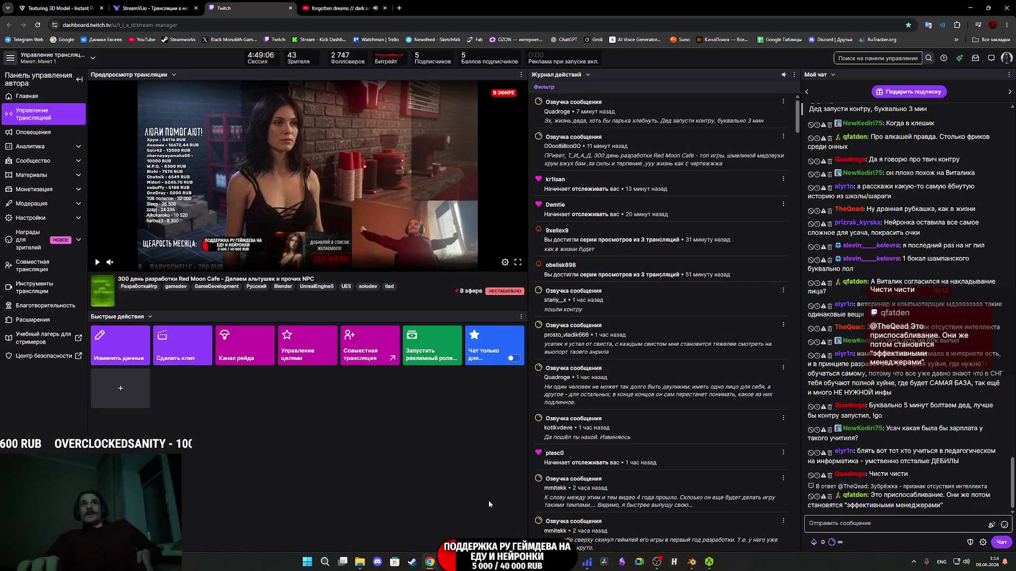
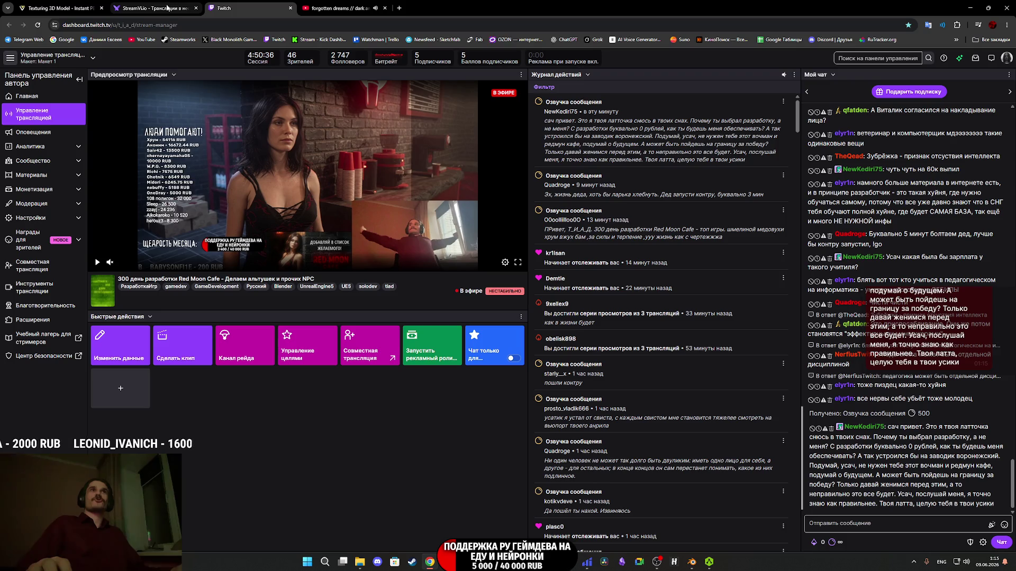
Orbit the textured bespectacled man to a front view in Tripo and open its Export settings.
left_click(67, 6)
mouse_move(568, 355)
left_mouse_down()
mouse_move(628, 356)
mouse_move(584, 353)
left_mouse_up()
right_click_drag(584, 353, 562, 292)
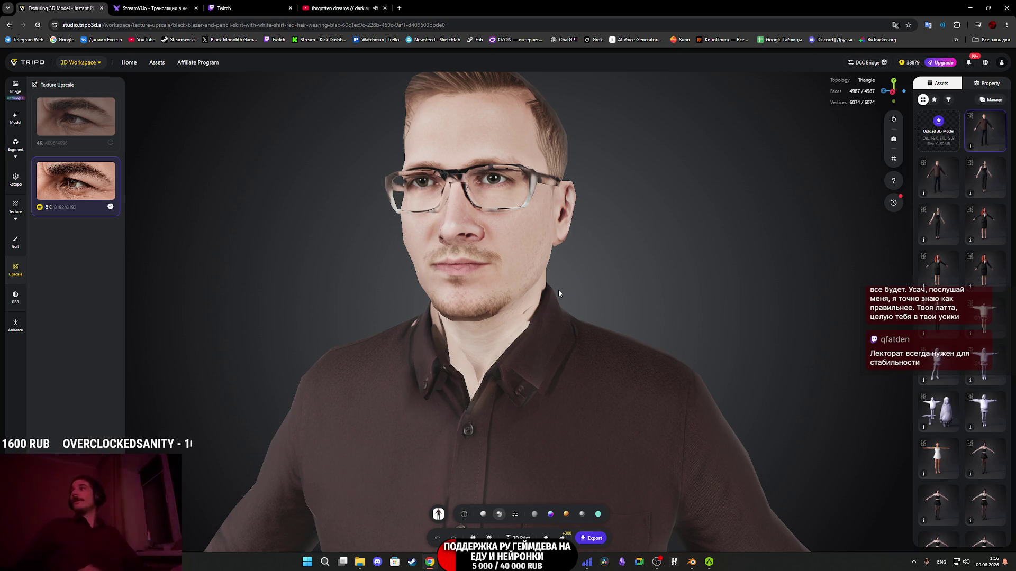
mouse_move(488, 400)
left_mouse_down()
mouse_move(501, 417)
mouse_move(460, 466)
mouse_move(577, 297)
mouse_move(587, 442)
mouse_move(651, 421)
mouse_move(622, 425)
mouse_move(619, 356)
left_mouse_up()
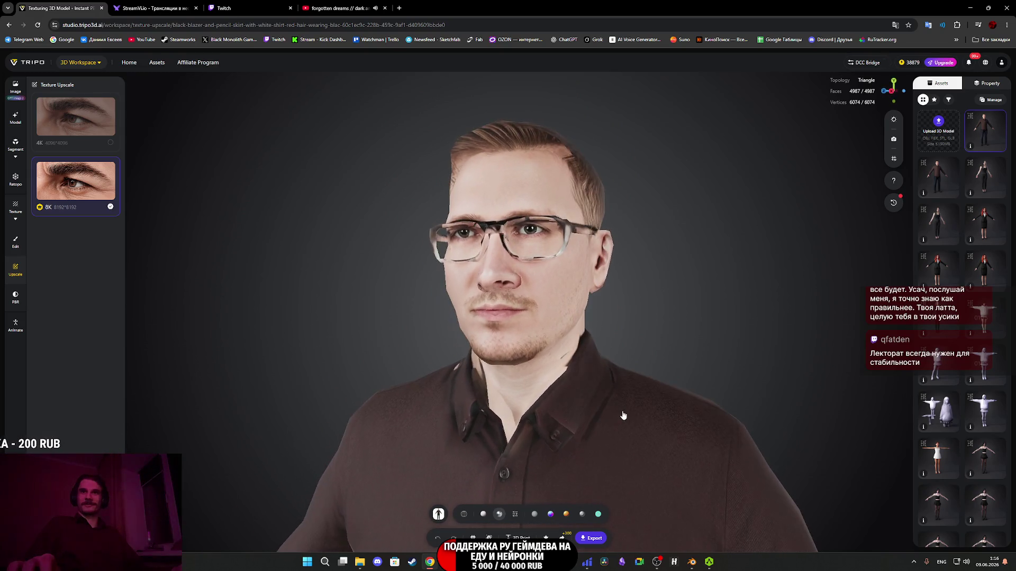
mouse_move(603, 406)
left_mouse_down()
mouse_move(631, 405)
mouse_move(513, 400)
left_mouse_up()
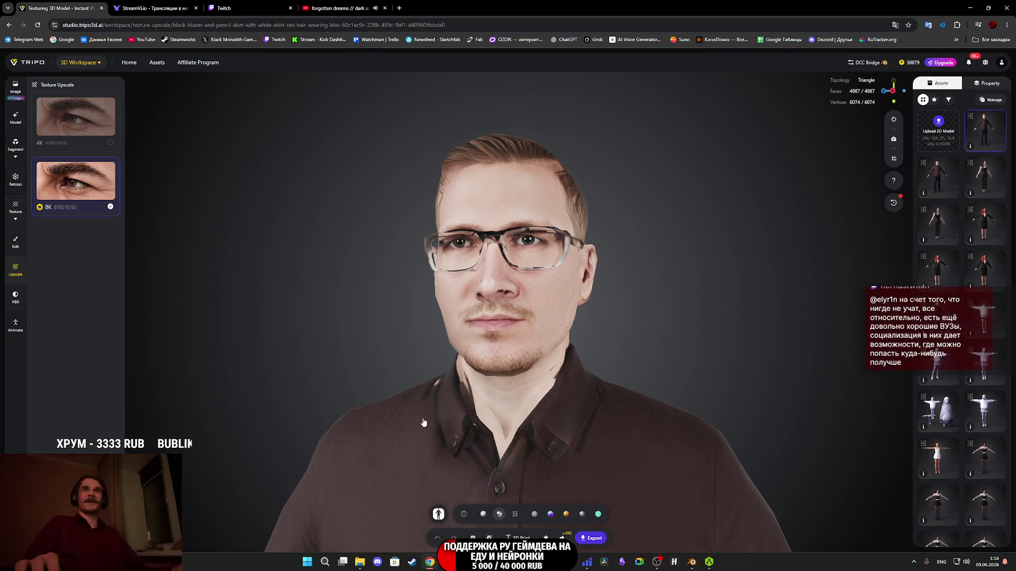
left_click(595, 539)
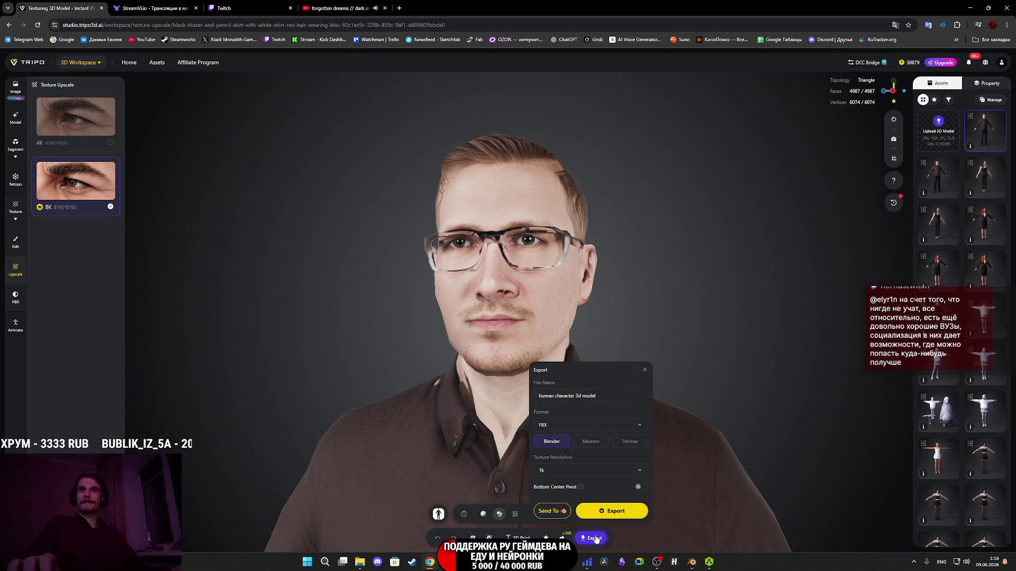
Export the model as a 1k Blender FBX and save human+character+3d+model.zip to Downloads.
left_click(611, 511)
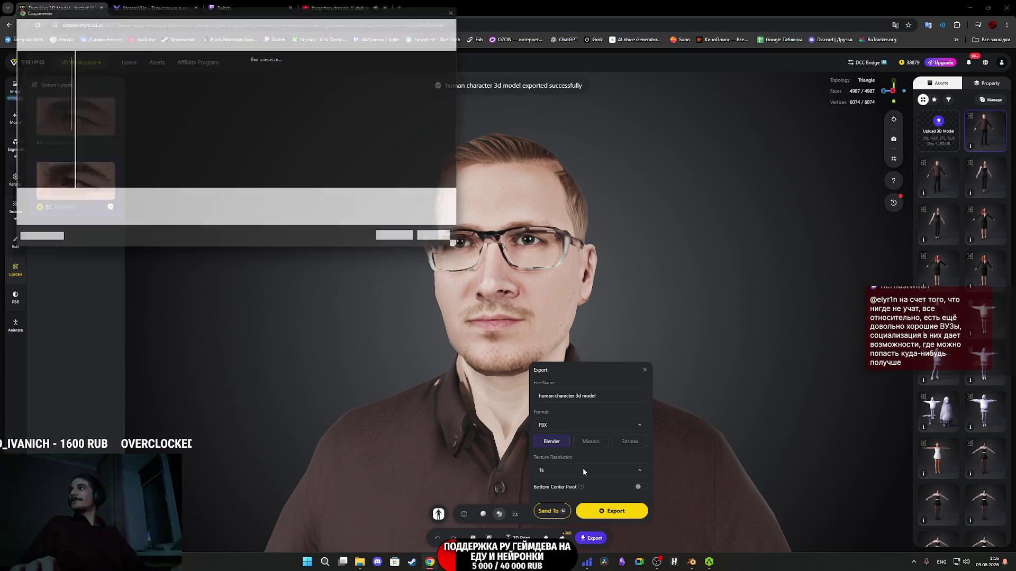
left_click(396, 244)
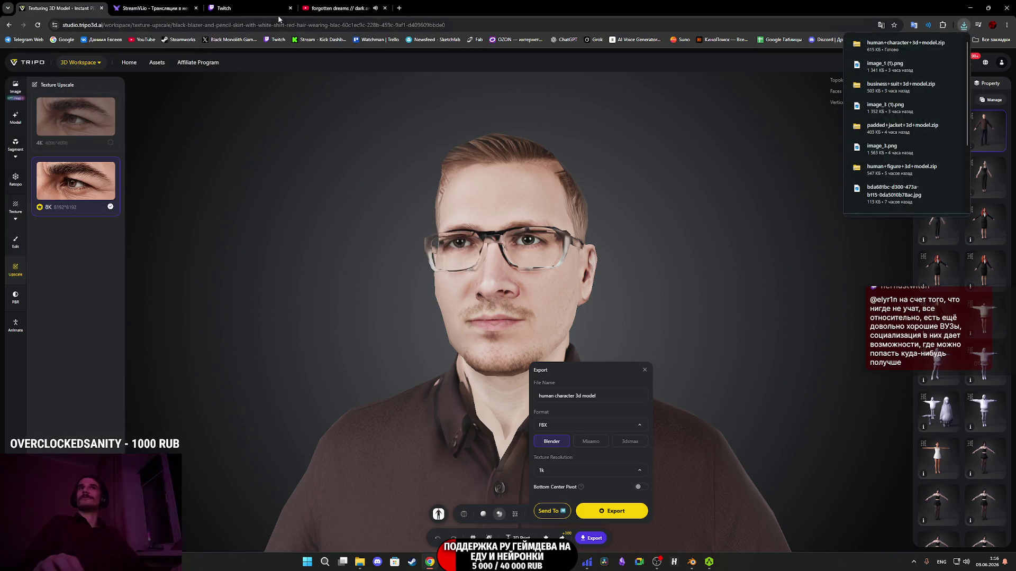
left_click(260, 6)
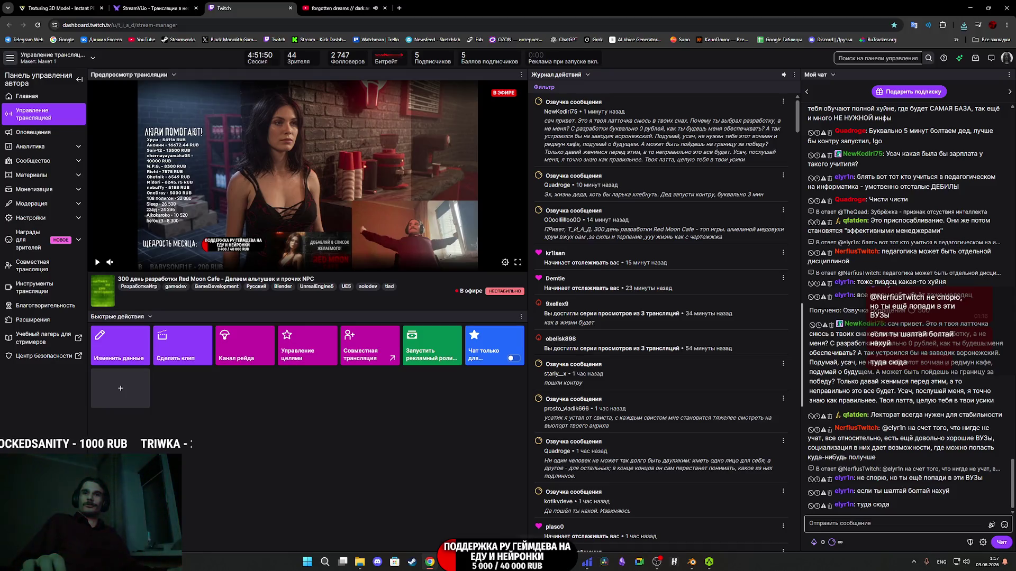
Check the Twitch stream dashboard and chat, then switch to Blender showing the red-haired businesswoman.
mouse_move(464, 562)
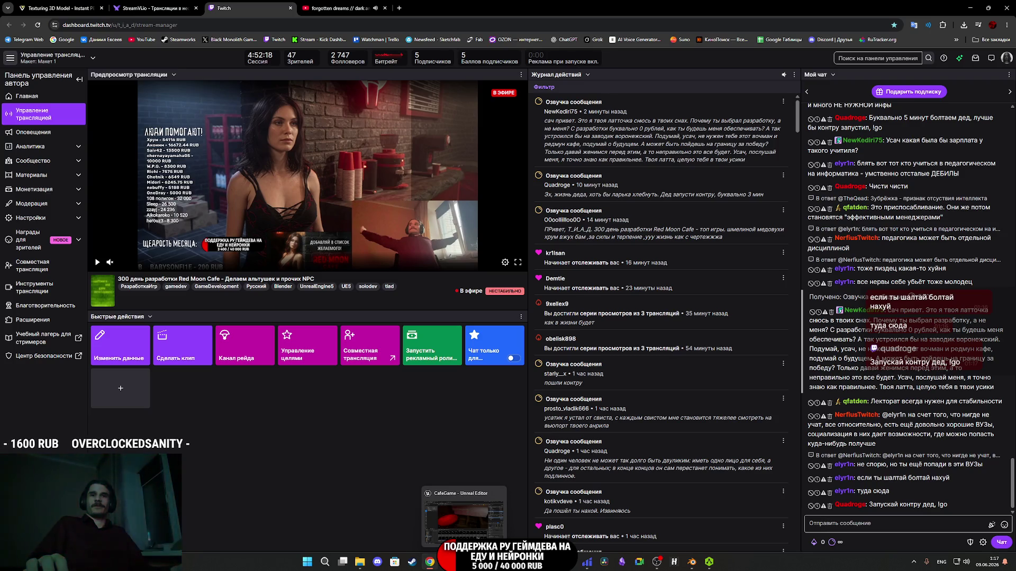
mouse_move(517, 562)
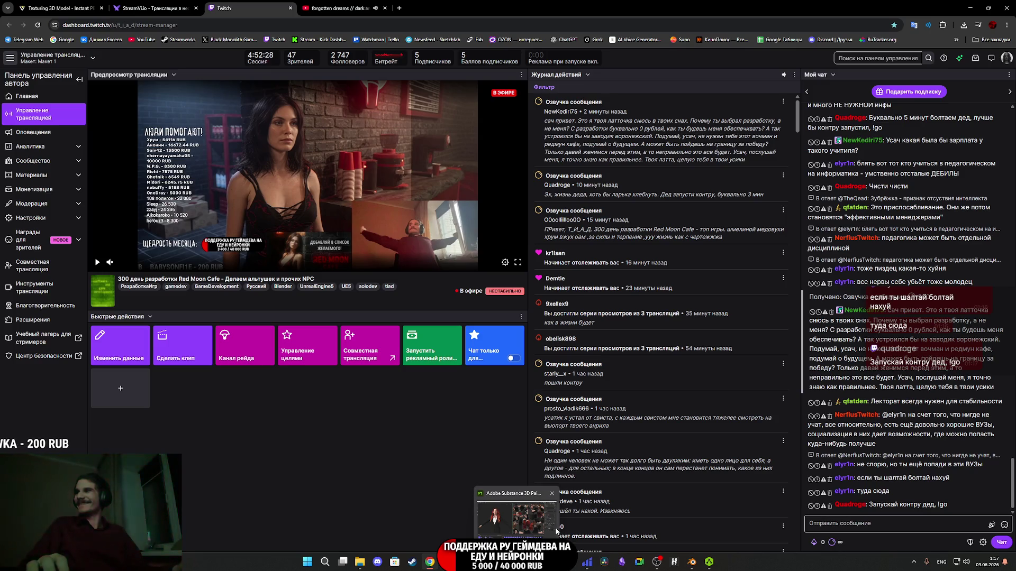
left_click(692, 562)
scroll(480, 374, "down", 10)
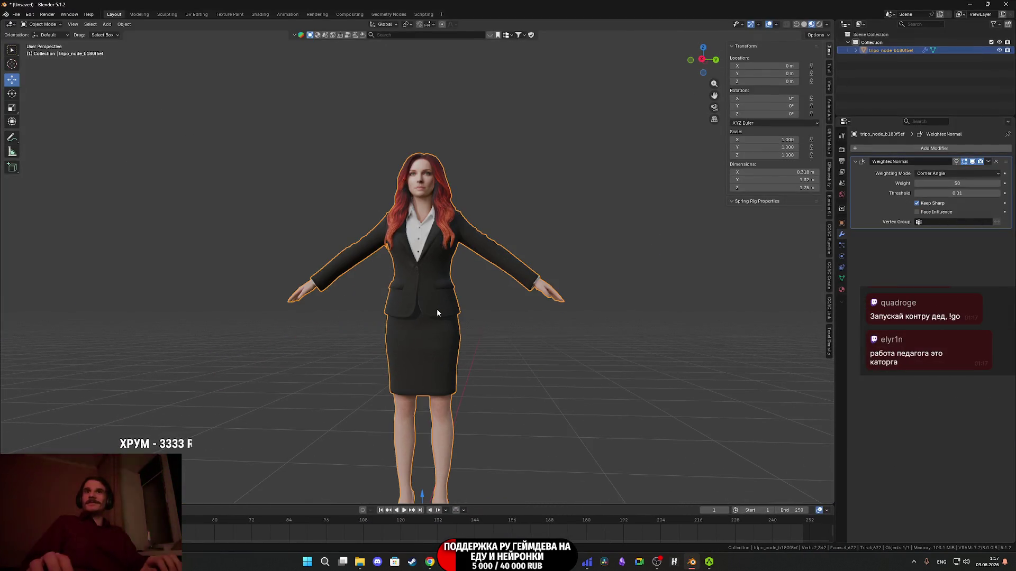
Delete the red-haired businesswoman model, then preview and close the basecolor texture in File Explorer.
key("Delete")
key("super+e")
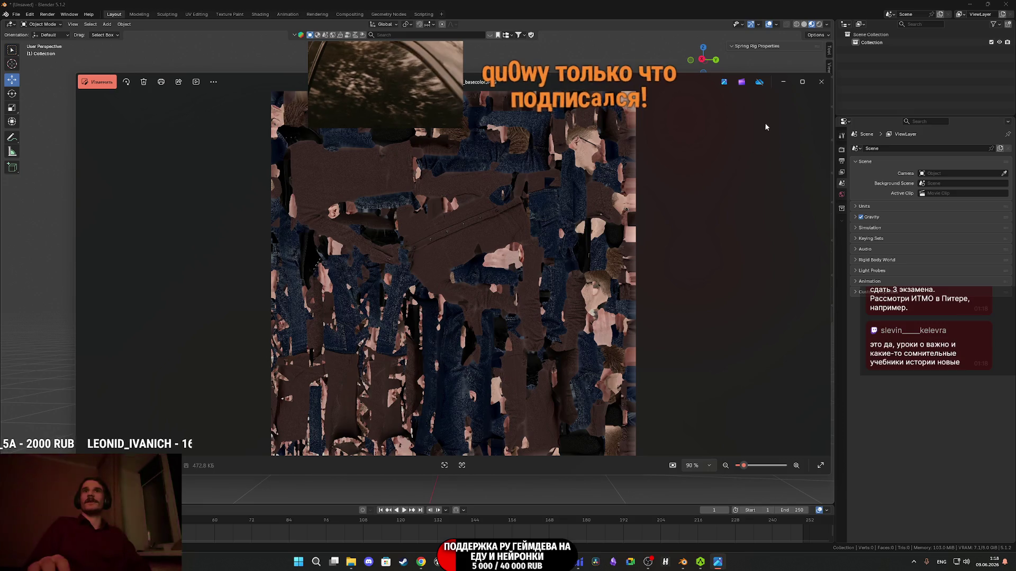
left_click(817, 83)
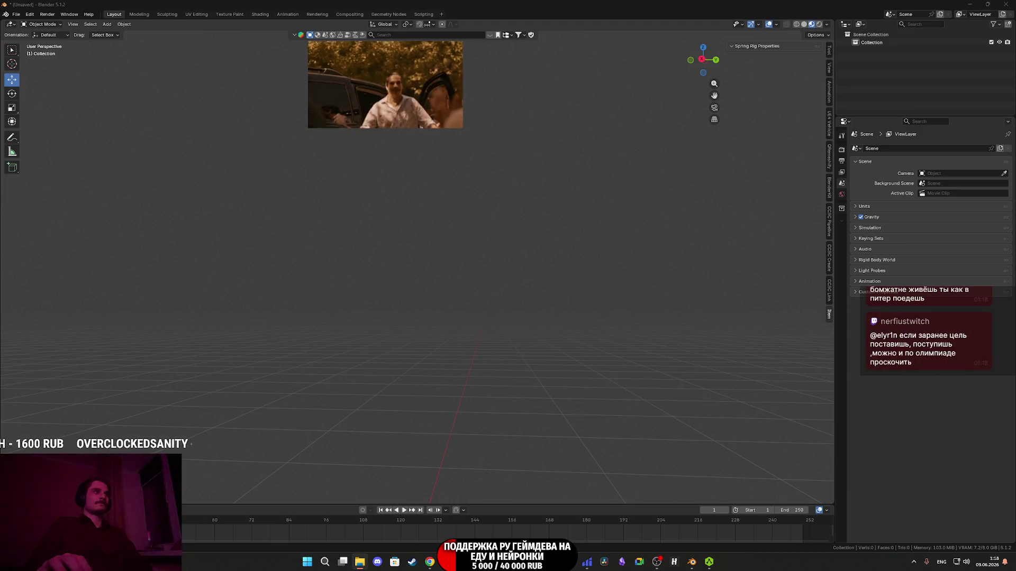
Import the downloaded human character FBX into the scene and orbit it with textures shown.
left_click_drag(356, 438, 377, 439)
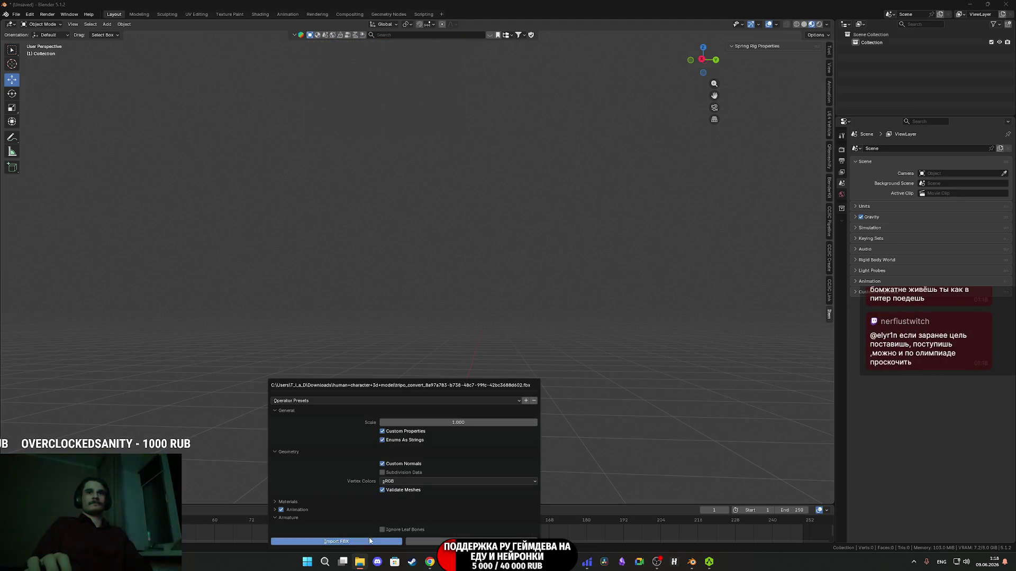
left_click(365, 541)
key("z")
left_click(545, 357)
scroll(545, 357, "up", 4)
mouse_move(545, 357)
middle_mouse_down()
mouse_move(599, 359)
mouse_move(519, 322)
middle_mouse_up()
Switch to Solid shading, enter Edit Mode on the mesh, and select a boot sole edge.
key("z")
left_click(588, 328)
scroll(587, 328, "up", 3)
mouse_move(588, 328)
middle_mouse_down()
mouse_move(487, 311)
mouse_move(488, 295)
mouse_move(483, 320)
mouse_move(460, 300)
mouse_move(464, 284)
mouse_move(481, 386)
mouse_move(418, 349)
mouse_move(421, 338)
middle_mouse_up()
key("Tab")
scroll(542, 321, "down", 2)
left_click(418, 345)
Select the lower boot sole edges and snap the 3D cursor to them.
scroll(420, 337, "up", 2)
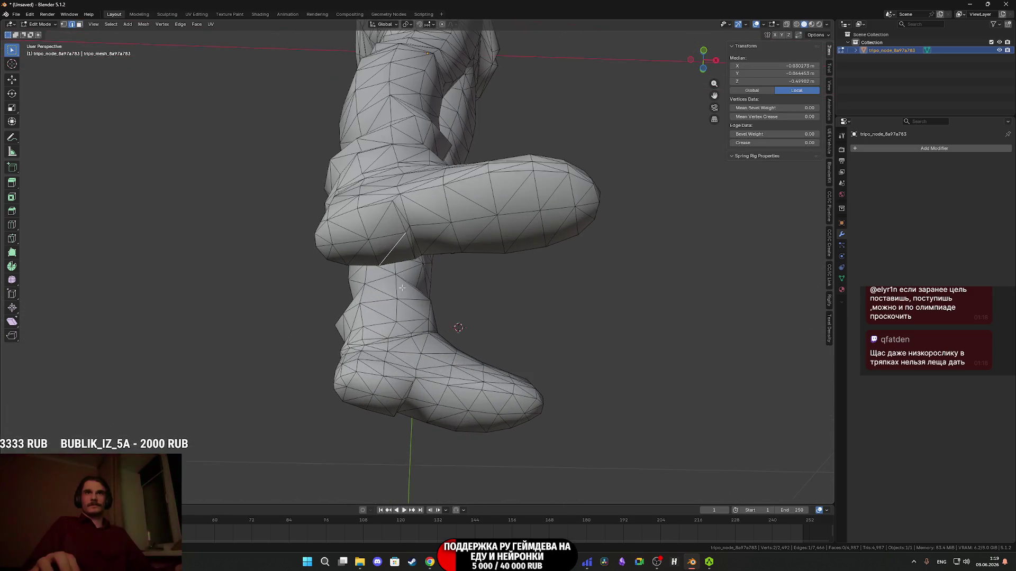
left_click(405, 241)
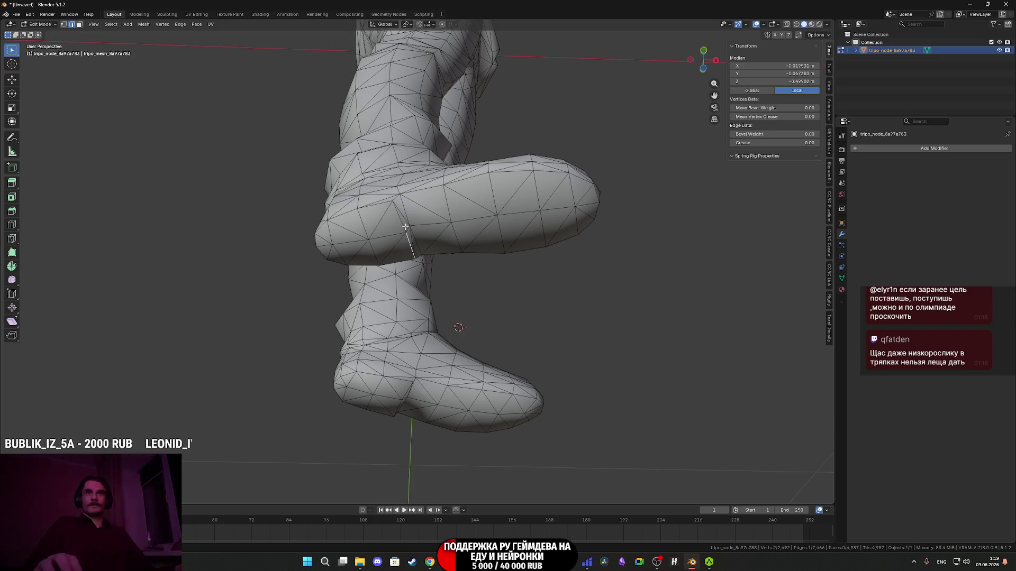
mouse_move(403, 224)
middle_mouse_down()
mouse_move(413, 334)
mouse_move(313, 306)
middle_mouse_up()
left_click(390, 359, "shift")
key("shift+s")
left_click(378, 406)
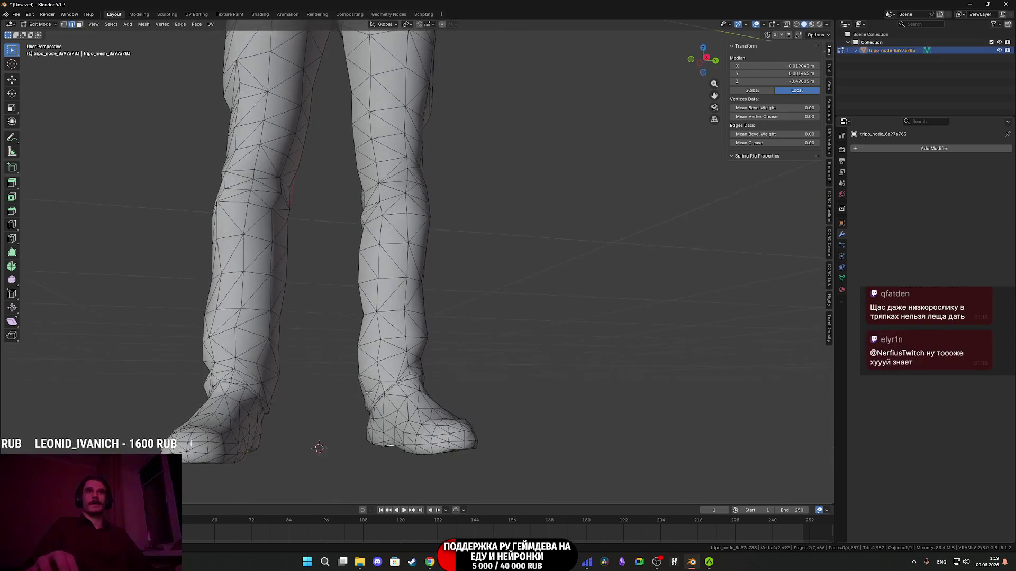
Back in Object Mode, set the model's origin to the 3D cursor at the boot soles.
key("Tab")
left_click(124, 24)
mouse_move(145, 40)
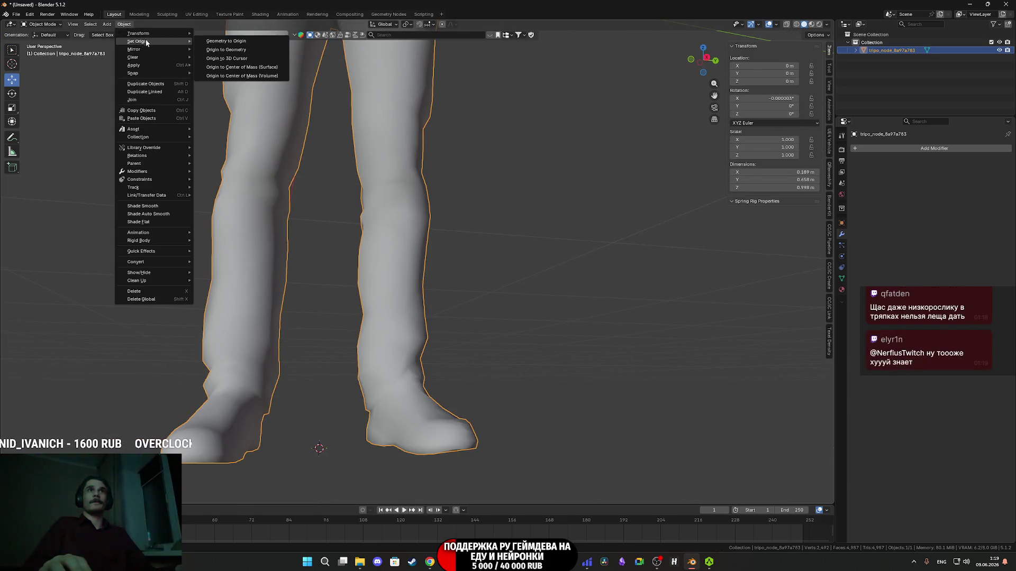
left_click(246, 58)
scroll(375, 191, "down", 5)
mouse_move(376, 192)
middle_mouse_down()
mouse_move(387, 193)
mouse_move(388, 242)
middle_mouse_up()
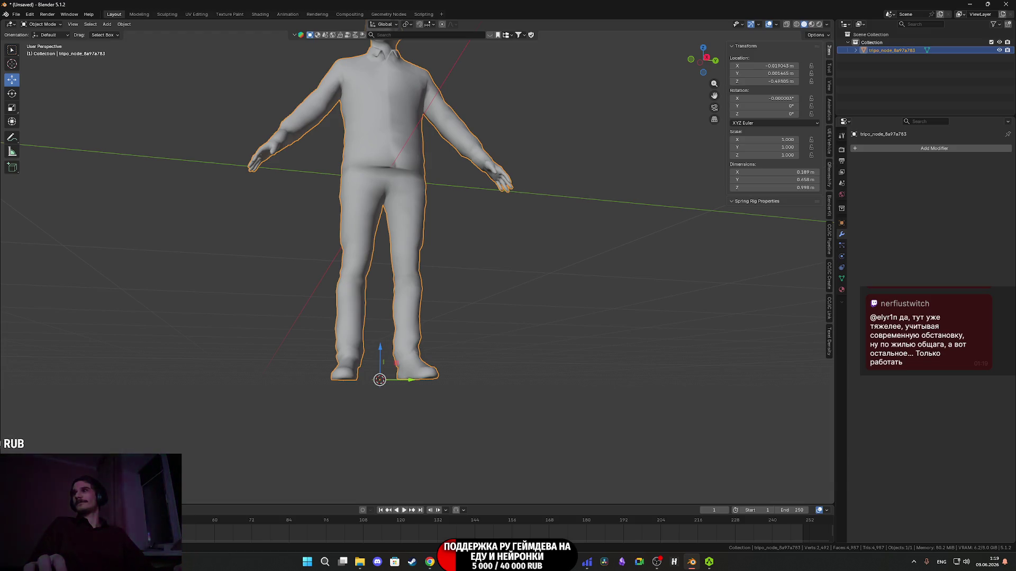
Set the man's Location Z, Y and X to 0 m in the N-panel so the boots rest on the grid.
mouse_move(488, 298)
middle_mouse_down()
mouse_move(450, 278)
mouse_move(481, 253)
mouse_move(476, 302)
mouse_move(431, 336)
mouse_move(443, 258)
middle_mouse_up()
scroll(482, 254, "up", 4)
scroll(451, 378, "down", 5)
scroll(442, 257, "up", 3)
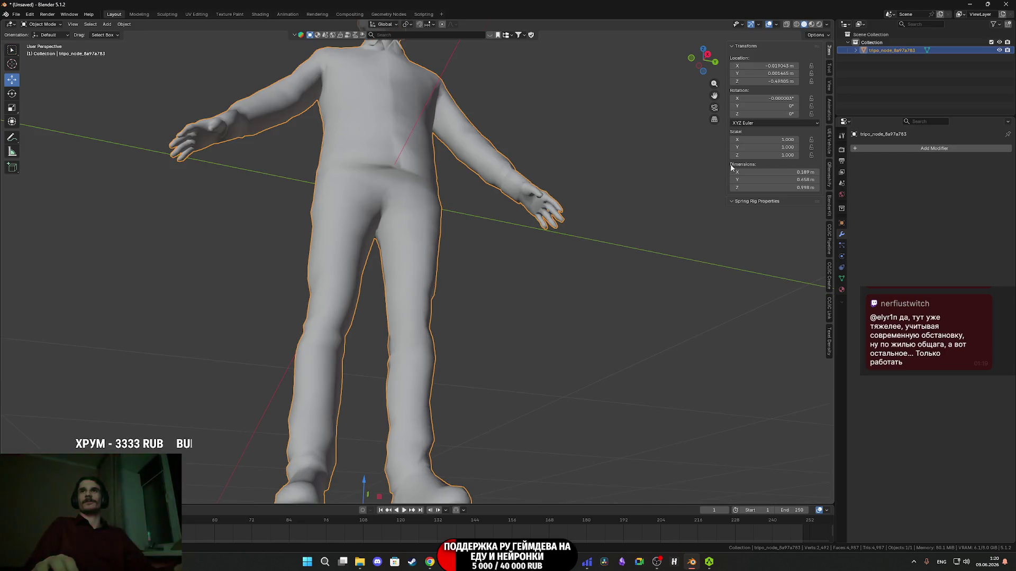
left_click(780, 82)
type("0")
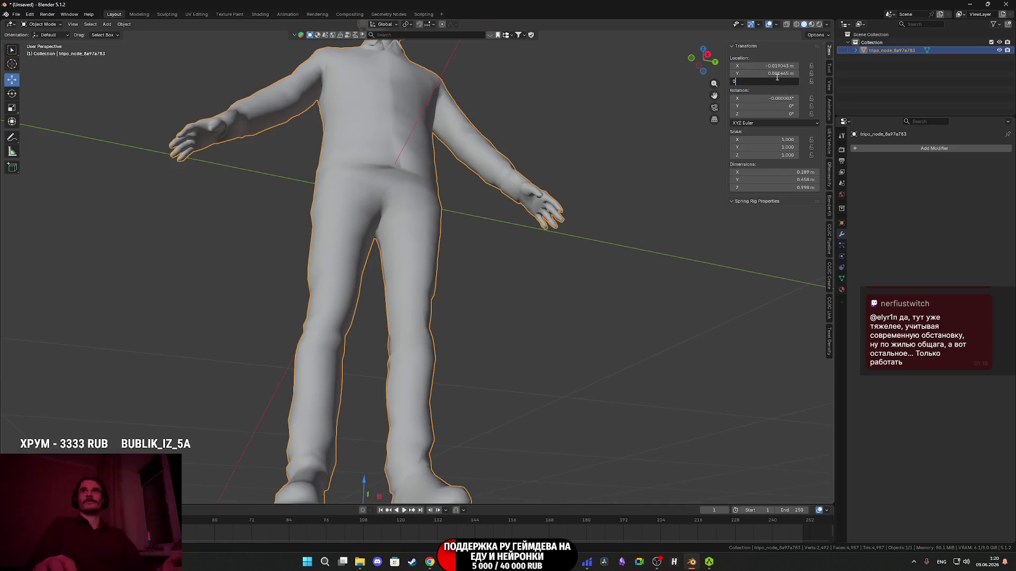
key("Return")
left_click(778, 74)
type("0")
key("Return")
left_click(776, 66)
type("0")
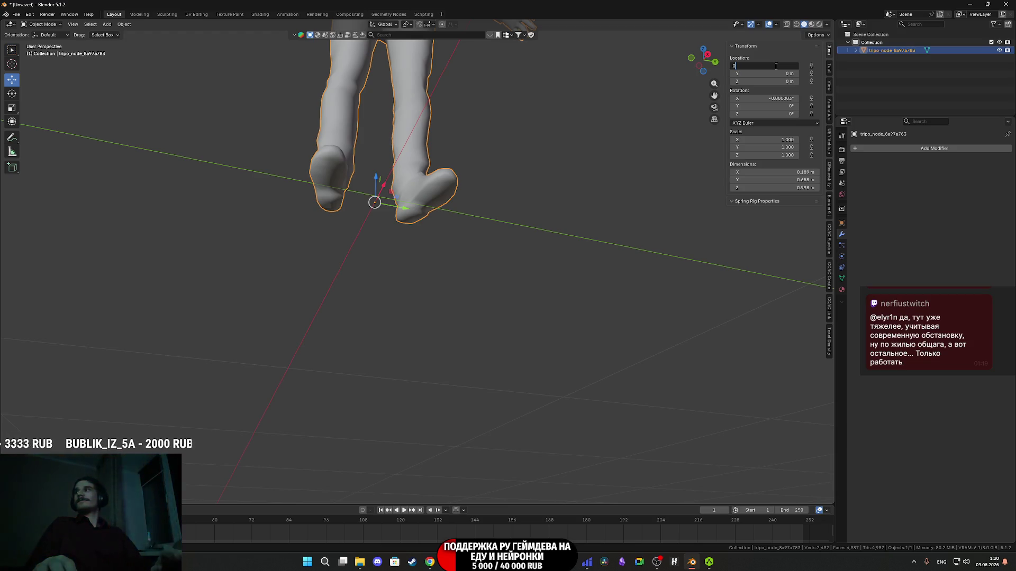
key("Return")
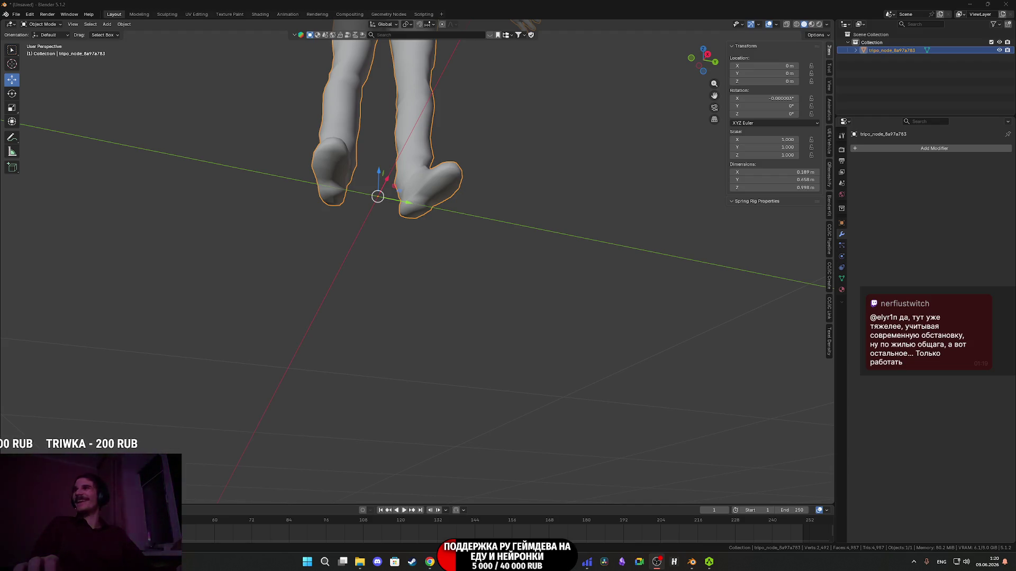
middle_click_drag(455, 237, 455, 231)
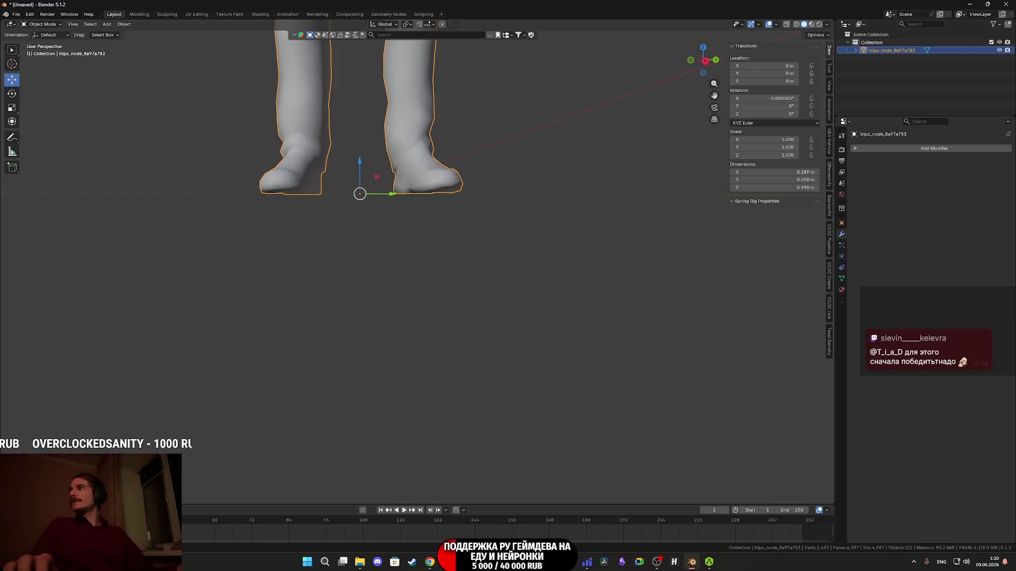
Enter Edit Mode and select the edges along the front of the shirt hem.
mouse_move(430, 168)
middle_mouse_down()
mouse_move(463, 151)
mouse_move(508, 238)
mouse_move(586, 313)
mouse_move(535, 386)
mouse_move(473, 382)
mouse_move(537, 340)
mouse_move(463, 316)
mouse_move(329, 200)
middle_mouse_up()
key("Tab")
scroll(508, 328, "up", 5)
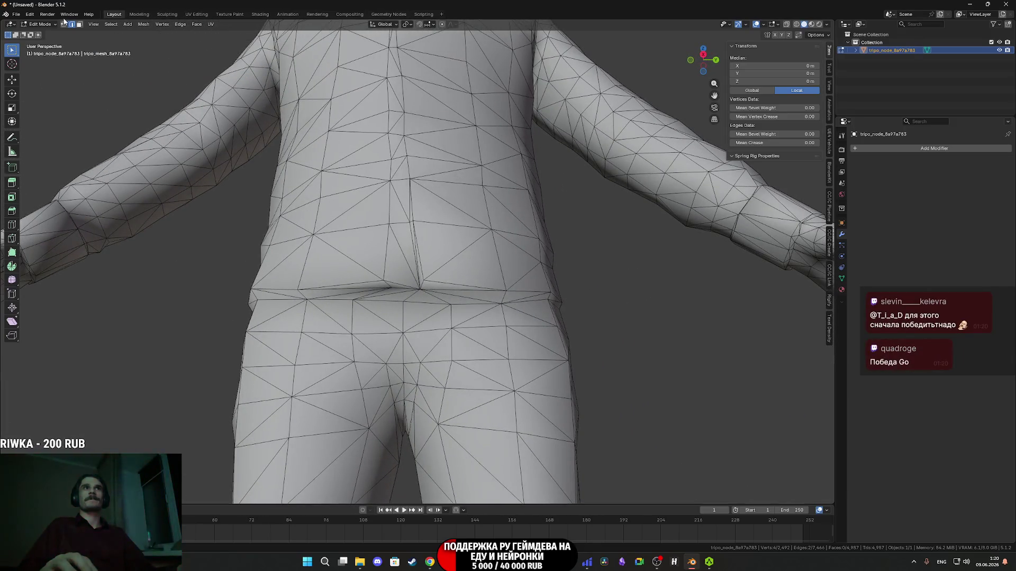
mouse_move(382, 272)
middle_mouse_down()
mouse_move(426, 222)
mouse_move(546, 229)
mouse_move(472, 167)
mouse_move(541, 163)
mouse_move(582, 272)
mouse_move(532, 256)
mouse_move(523, 274)
middle_mouse_up()
left_click(455, 218)
left_click(443, 218, "shift")
left_click(578, 250, "shift")
left_click(471, 162, "shift")
left_click(583, 274, "shift")
left_click(532, 257, "shift")
left_click(520, 277, "shift")
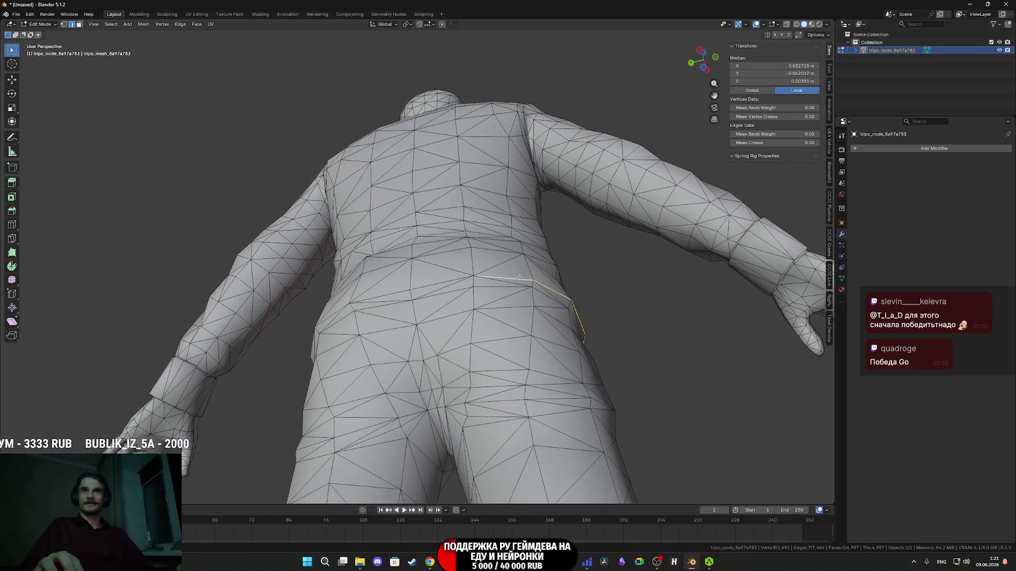
Continue selecting hem edges around the hips and back to close the loop.
left_click(442, 280, "shift")
left_click(380, 295, "shift")
mouse_move(379, 295)
middle_mouse_down()
mouse_move(480, 301)
mouse_move(472, 307)
middle_mouse_up()
left_click(426, 284, "shift")
left_click(371, 256, "shift")
middle_click_drag(371, 256, 394, 256)
left_click(418, 231, "shift")
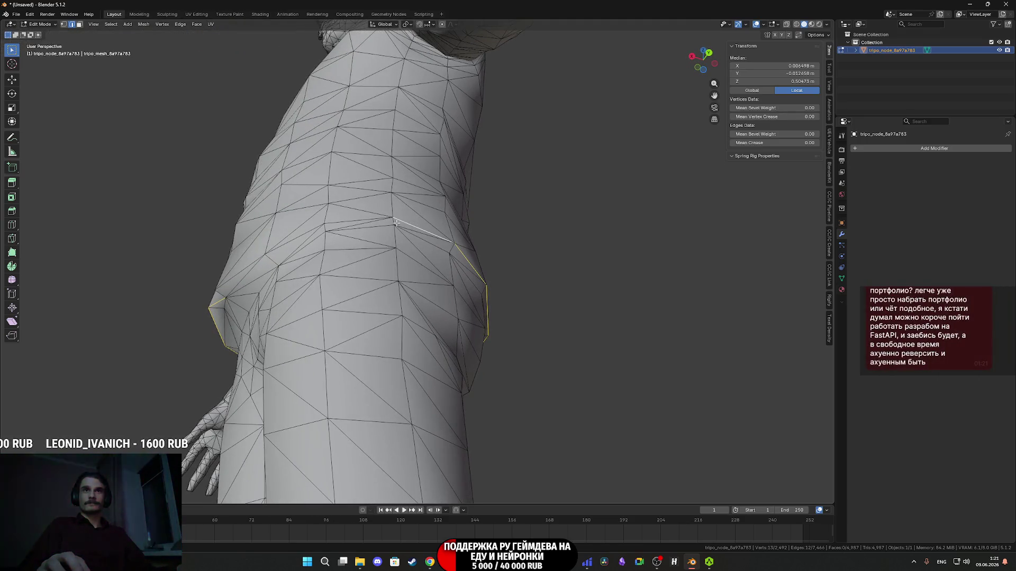
left_click(353, 224, "shift")
middle_click_drag(353, 223, 403, 221)
left_click(403, 221, "shift")
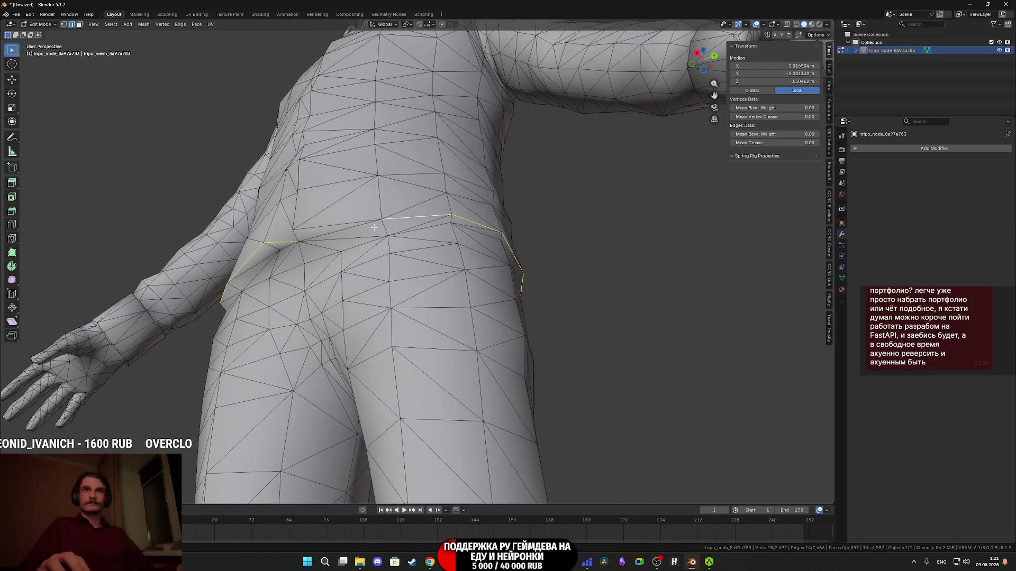
left_click(328, 234, "shift")
Mark the selected shirt hem loop as sharp and return to Object Mode.
right_click(328, 234)
left_click(304, 395)
mouse_move(304, 394)
middle_mouse_down()
mouse_move(359, 349)
mouse_move(416, 392)
mouse_move(454, 393)
middle_mouse_up()
key("Tab")
Frame the whole model and zoom in on the head while toggling Edit Mode.
key("KP_Decimal")
scroll(452, 379, "up", 6)
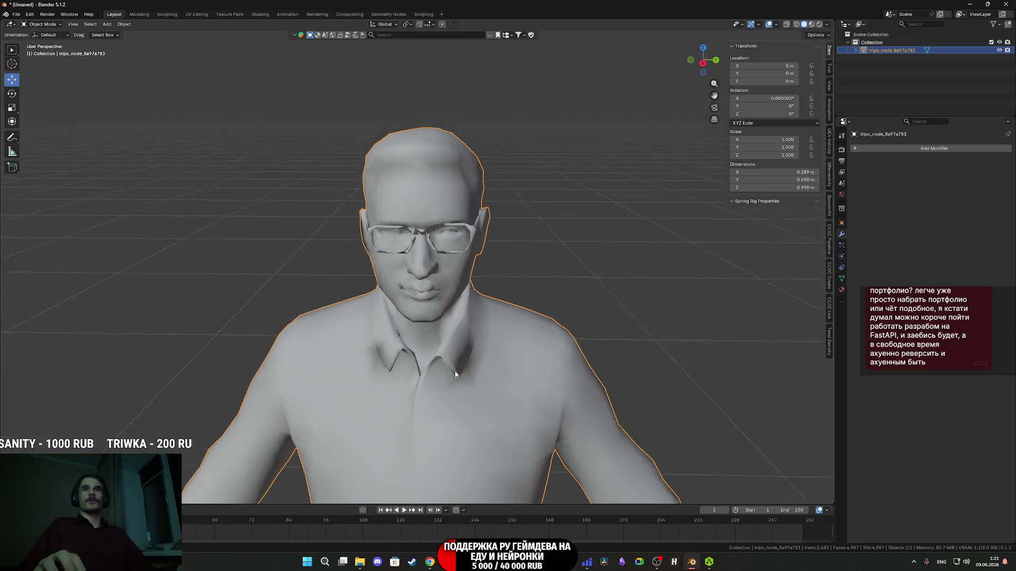
key("Tab")
key("Tab")
scroll(459, 356, "down", 3)
middle_click_drag(459, 356, 455, 377)
scroll(456, 378, "up", 5)
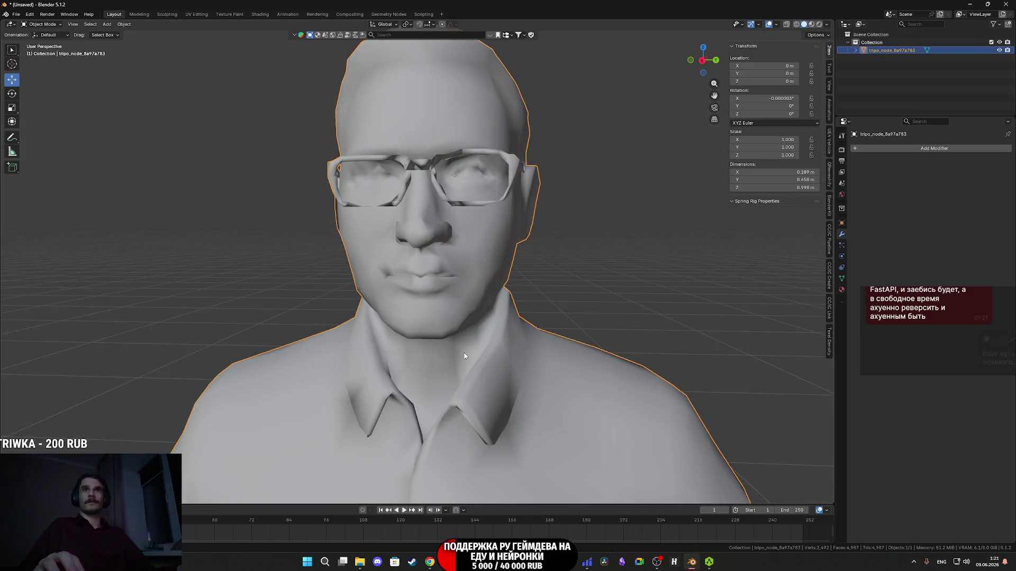
key("Tab")
key("Tab")
mouse_move(460, 344)
middle_mouse_down()
mouse_move(430, 281)
mouse_move(408, 306)
mouse_move(401, 344)
mouse_move(381, 317)
mouse_move(365, 350)
mouse_move(374, 356)
mouse_move(292, 342)
mouse_move(553, 335)
mouse_move(507, 349)
mouse_move(527, 339)
middle_mouse_up()
key("Tab")
scroll(402, 285, "up", 5)
scroll(402, 286, "down", 4)
scroll(400, 344, "up", 4)
scroll(368, 356, "up", 4)
scroll(292, 341, "down", 5)
key("Tab")
Check the head's textures in Material Preview, then return to Solid shading and enter Edit Mode.
key("z")
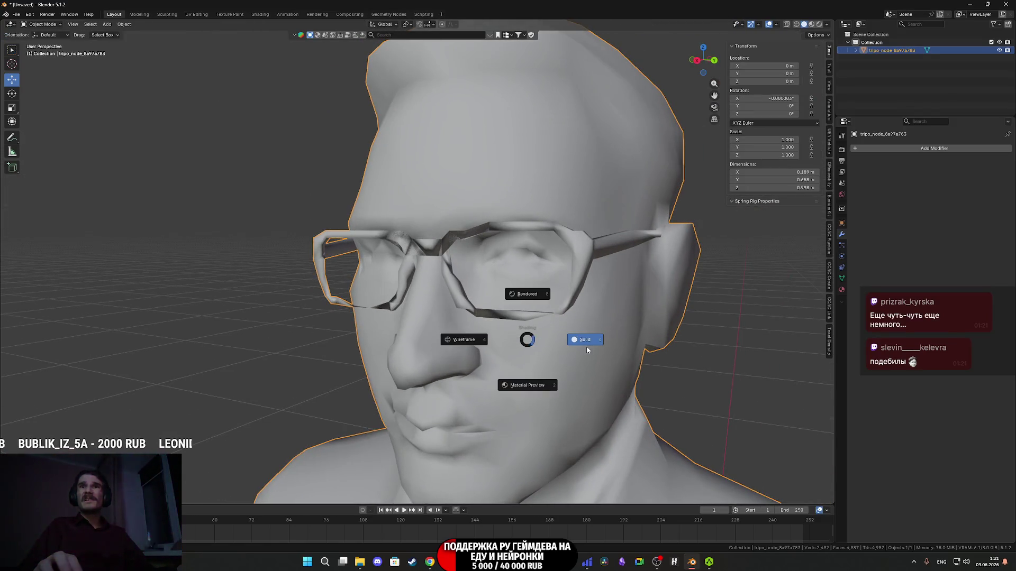
left_click(539, 386)
mouse_move(539, 389)
middle_mouse_down()
mouse_move(569, 372)
mouse_move(551, 391)
mouse_move(533, 382)
mouse_move(551, 346)
mouse_move(540, 341)
middle_mouse_up()
key("z")
left_click(581, 383)
scroll(582, 383, "down", 3)
scroll(471, 324, "up", 5)
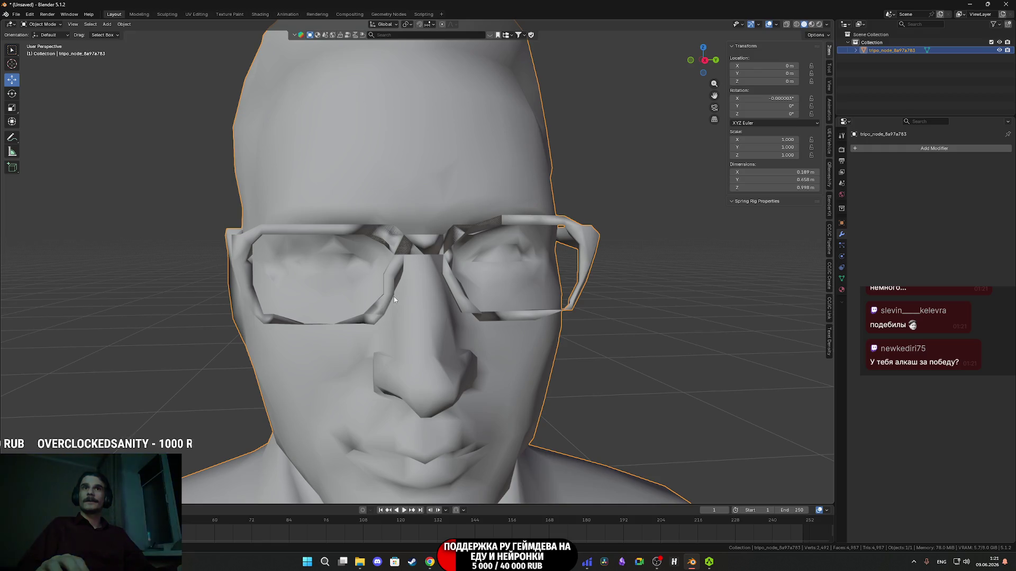
key("Tab")
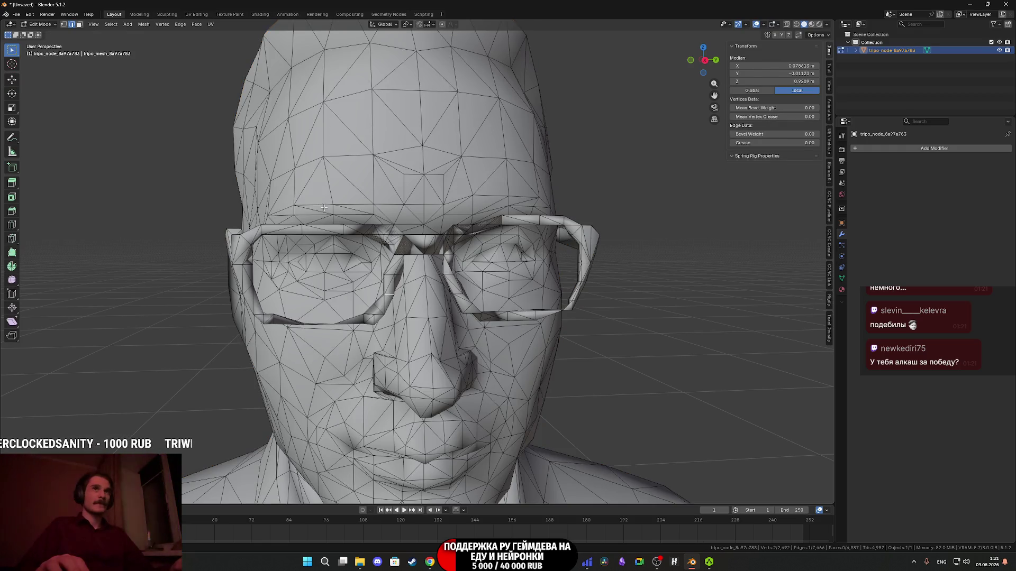
Switch to face select and select the whole left glasses frame with Ctrl+L.
left_click(79, 24)
left_click(378, 303)
key("ctrl+l")
mouse_move(379, 301)
middle_mouse_down()
mouse_move(323, 294)
mouse_move(348, 282)
mouse_move(199, 284)
middle_mouse_up()
scroll(323, 293, "up", 6)
scroll(200, 283, "down", 5)
scroll(424, 320, "up", 2)
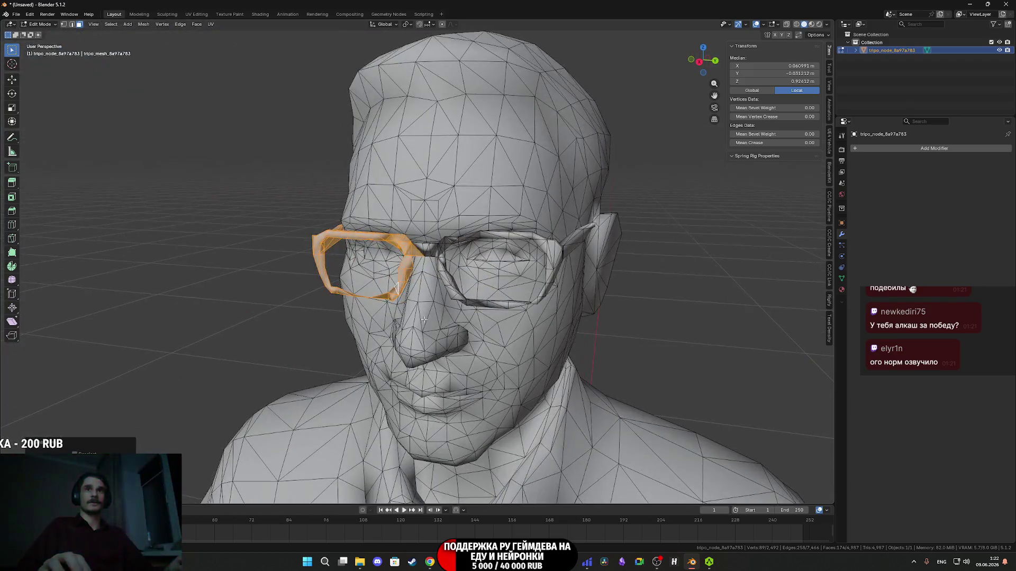
Add the right frame and temple, delete the glasses faces, and return to Object Mode.
left_click(504, 305, "shift")
key("ctrl+l")
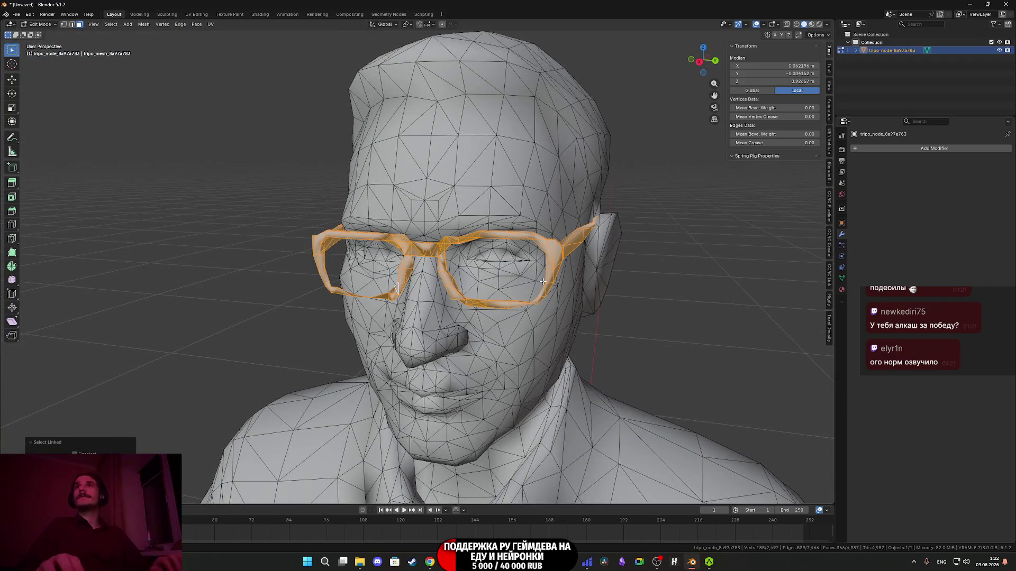
key("x")
left_click(542, 283)
scroll(497, 283, "down", 4)
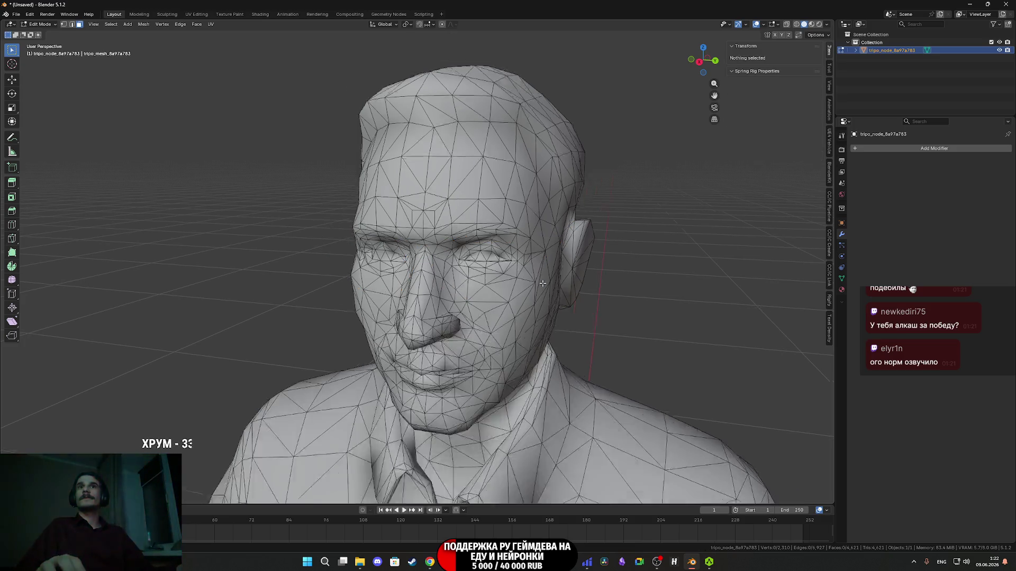
key("Tab")
Show the figure in Material Preview, zoom out to the full body, and start scaling it up.
key("z")
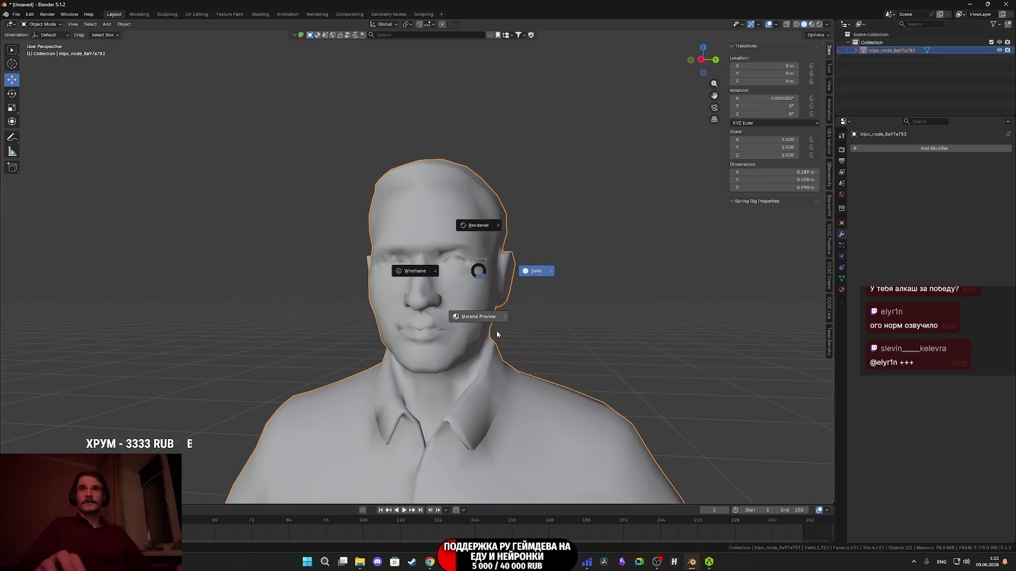
left_click(487, 326)
mouse_move(485, 321)
middle_mouse_down()
mouse_move(455, 325)
mouse_move(545, 322)
mouse_move(457, 325)
mouse_move(494, 368)
middle_mouse_up()
scroll(494, 368, "down", 3)
mouse_move(454, 305)
middle_mouse_down()
mouse_move(458, 296)
mouse_move(436, 293)
mouse_move(492, 288)
middle_mouse_up()
scroll(492, 288, "down", 5)
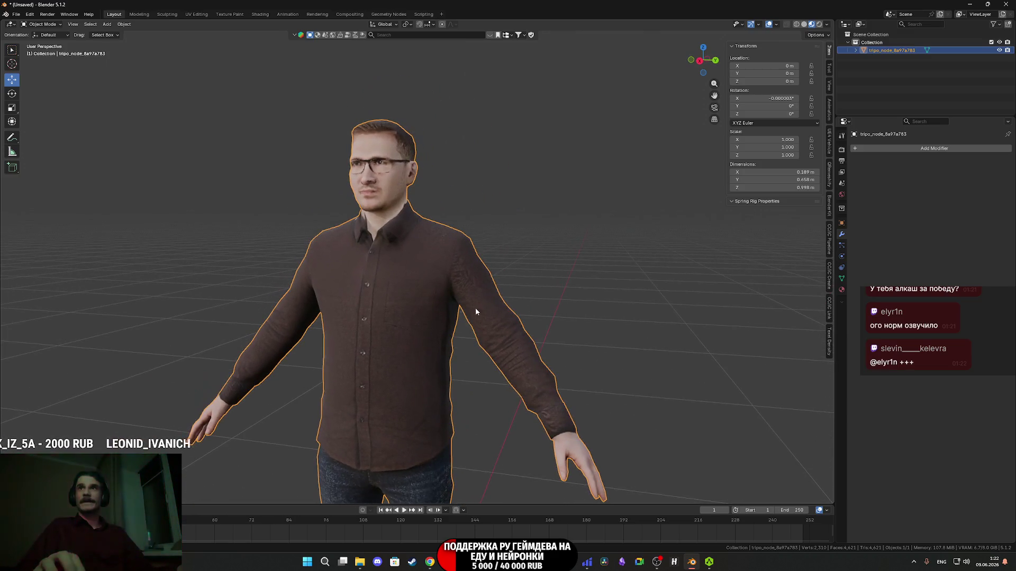
middle_click_drag(423, 406, 573, 339)
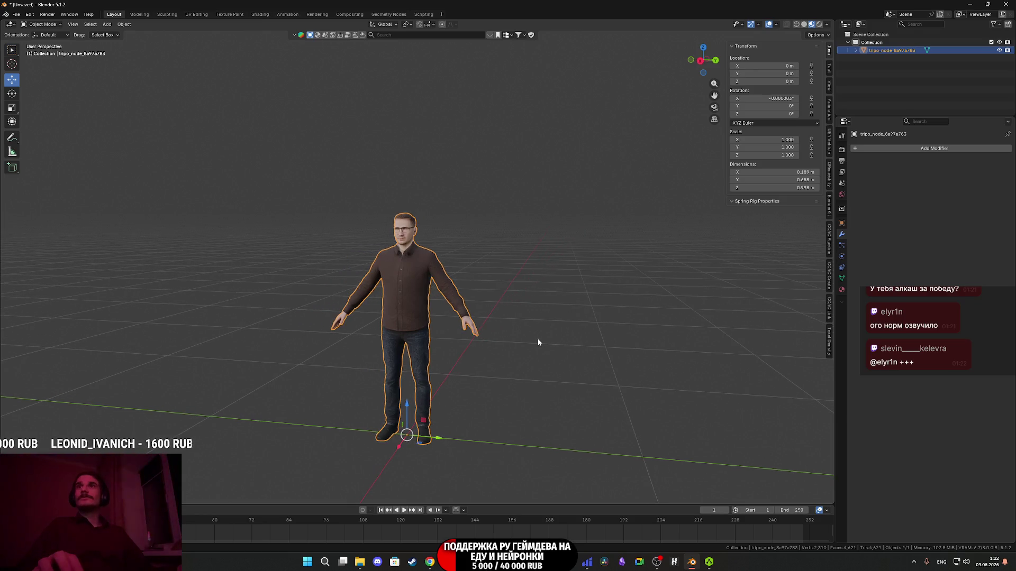
key("s")
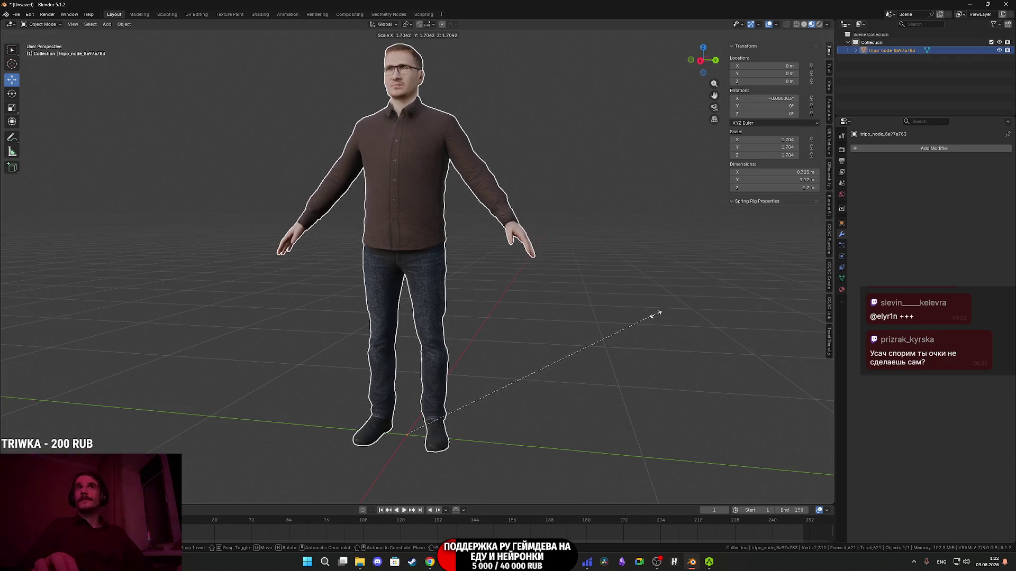
Scale the figure to 1.704 m tall and apply the scale so it reads 1.000.
left_click(655, 315)
mouse_move(575, 266)
middle_mouse_down()
mouse_move(585, 354)
mouse_move(467, 284)
middle_mouse_up()
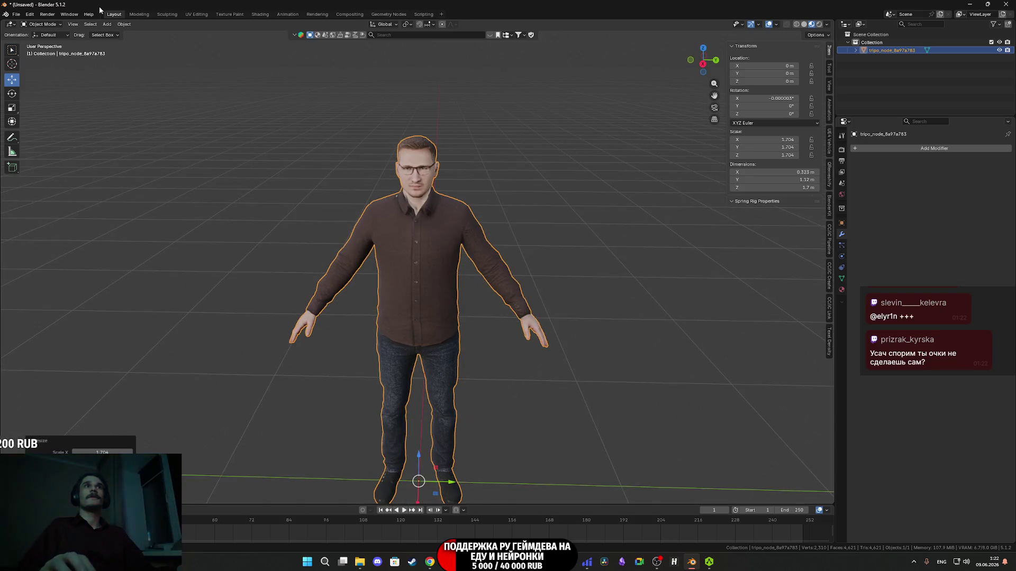
left_click(123, 24)
mouse_move(147, 65)
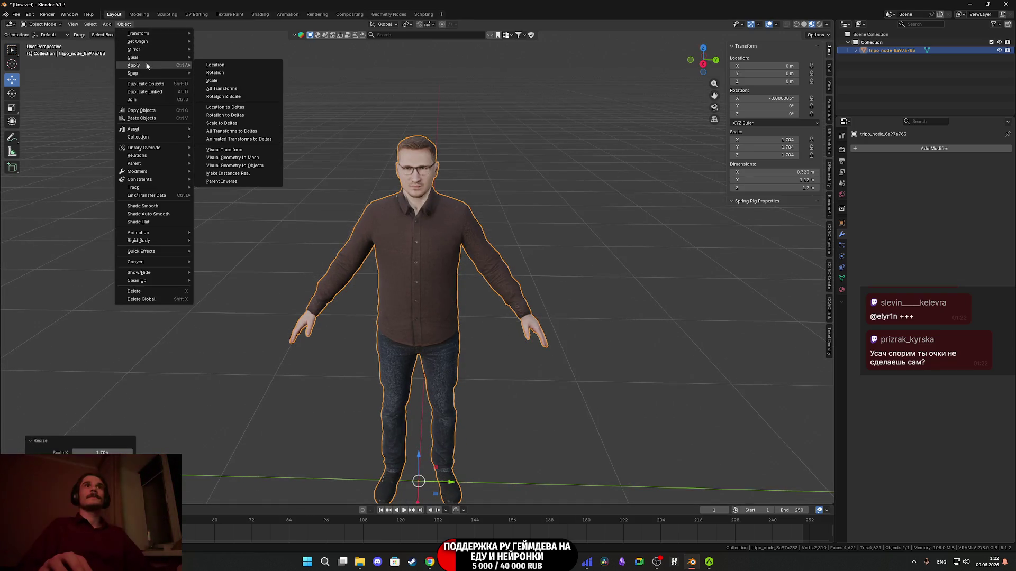
left_click(232, 80)
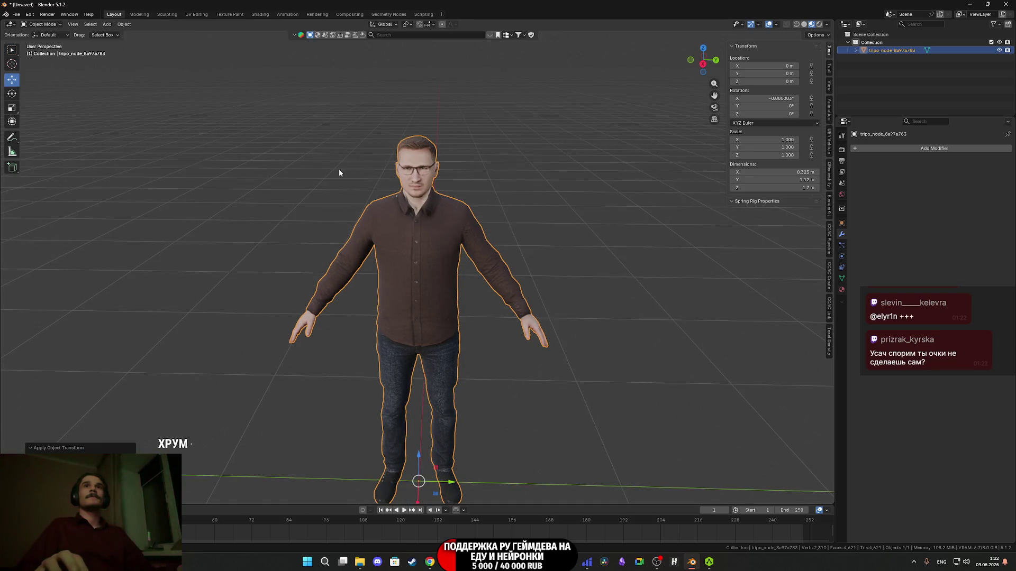
Deselect the figure, return to solid shading, then bring up the Twitch stream dashboard.
left_click(562, 214)
key("z")
left_click(623, 230)
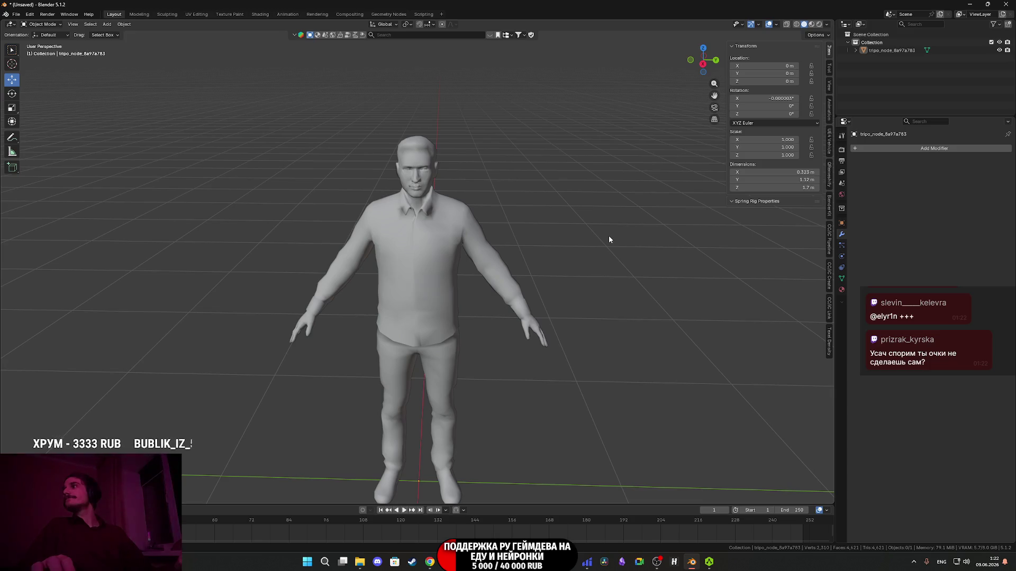
left_click(430, 561)
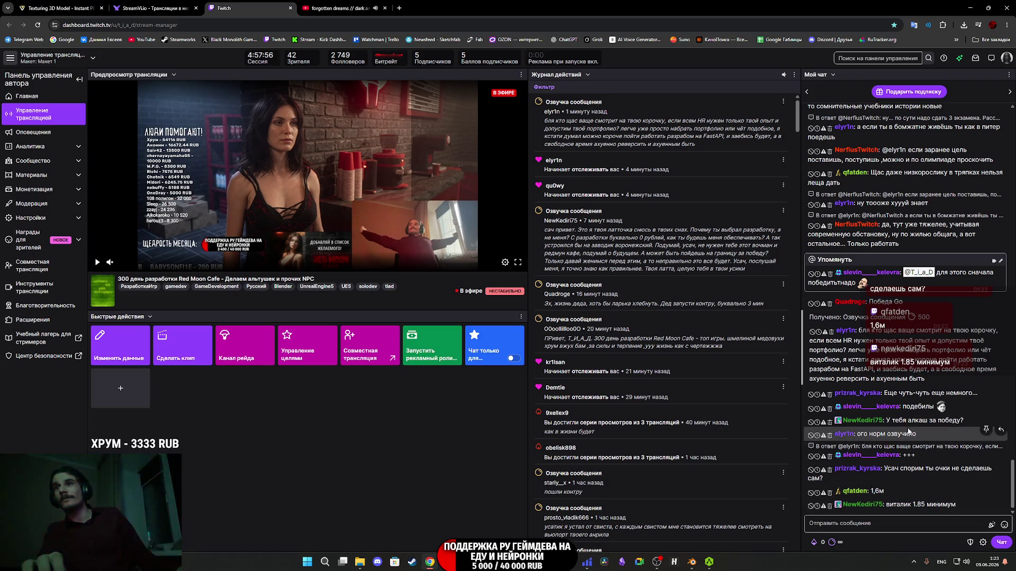
Scroll through the recent stream chat, then switch to the Unreal Engine editor.
scroll(921, 449, "up", 1)
scroll(918, 438, "down", 1)
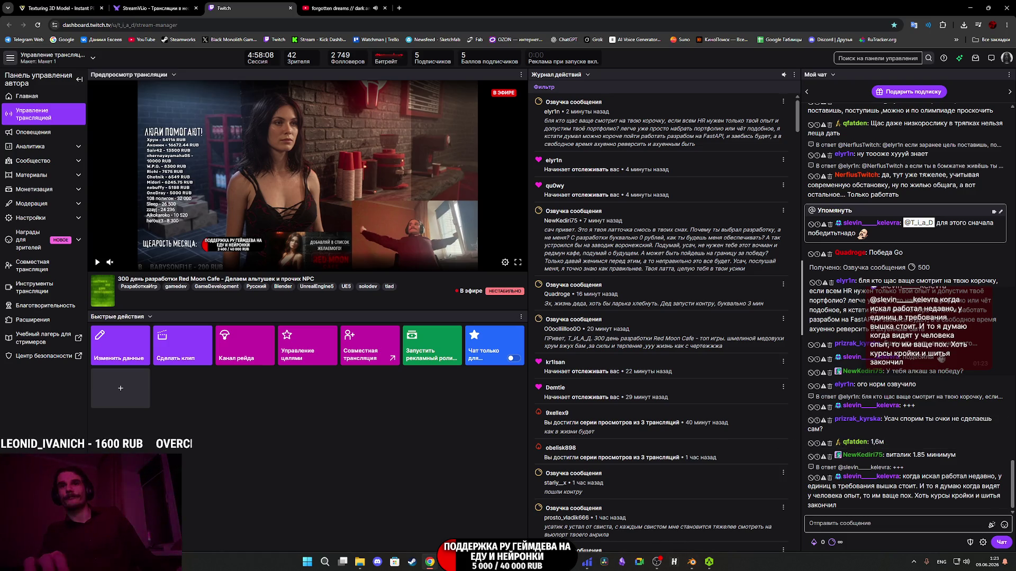
key("alt+Tab")
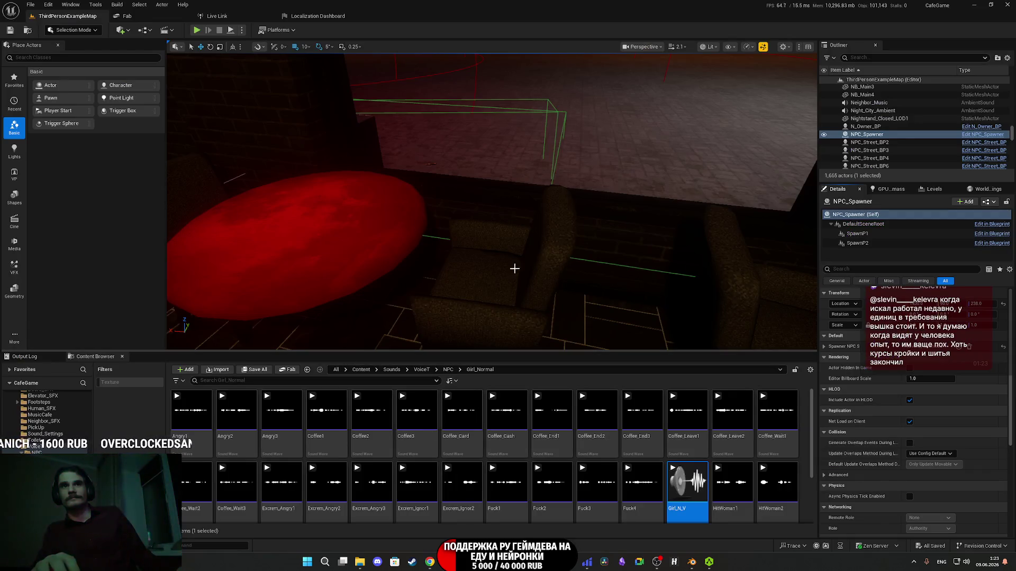
Turn the camera toward the window, go up to the top-level Content folder, then return to Blender.
right_click_drag(496, 269, 549, 270)
left_click(361, 369)
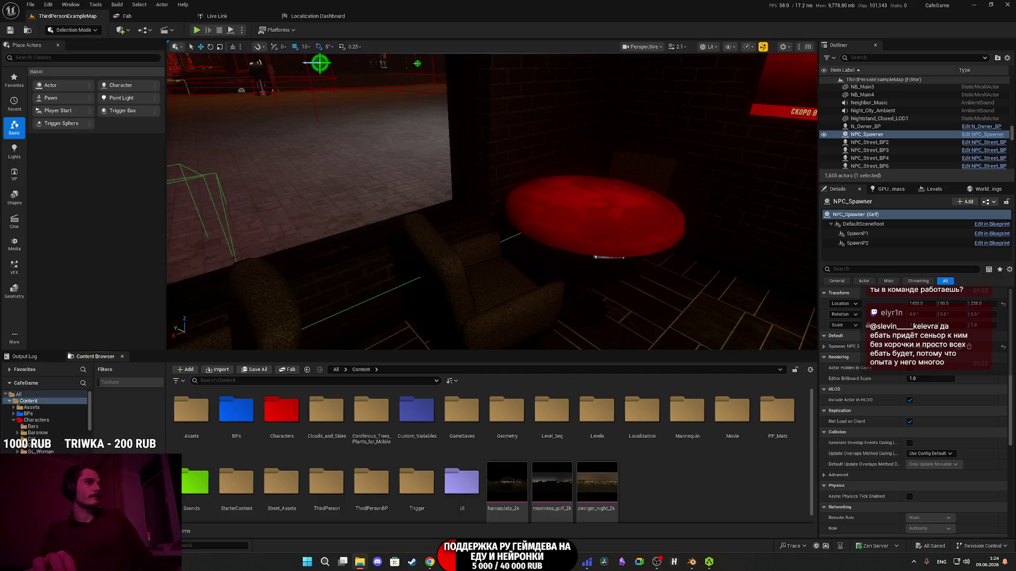
key("alt+Tab")
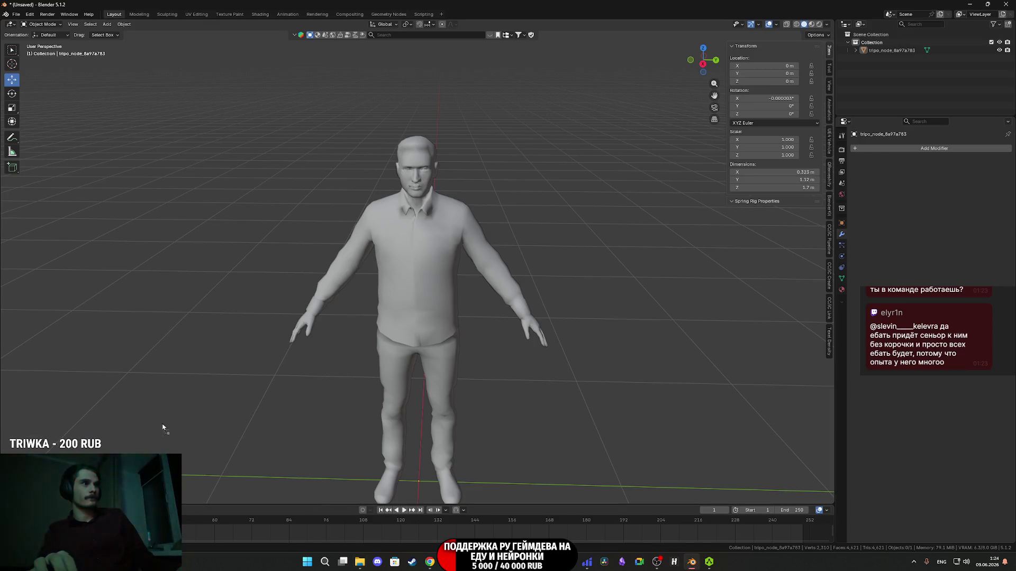
Import the IXBT1 model and set its Z rotation to 90° so it faces forward.
left_click(318, 535)
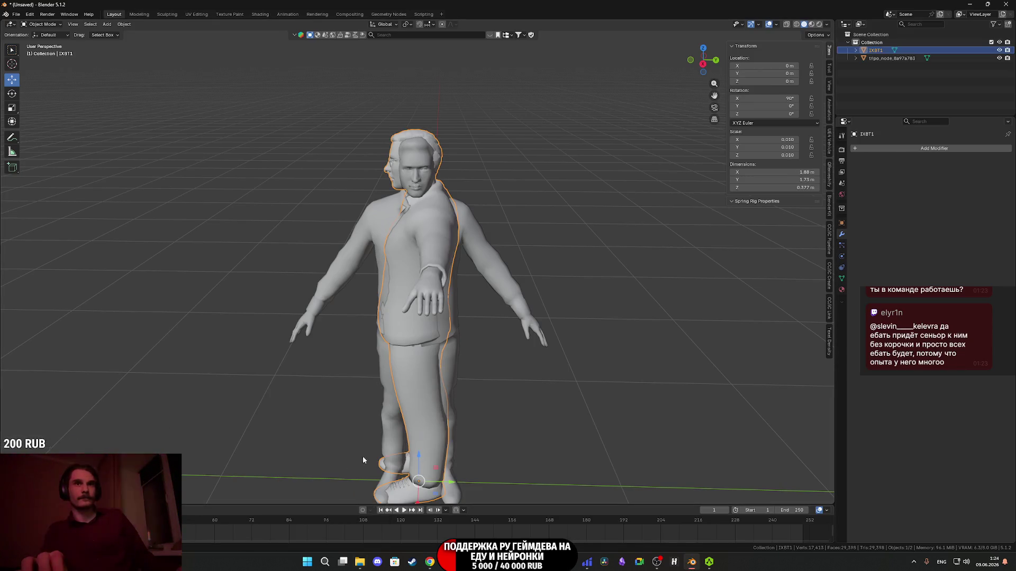
scroll(359, 463, "down", 3)
mouse_move(434, 423)
middle_mouse_down()
mouse_move(476, 411)
mouse_move(466, 398)
middle_mouse_up()
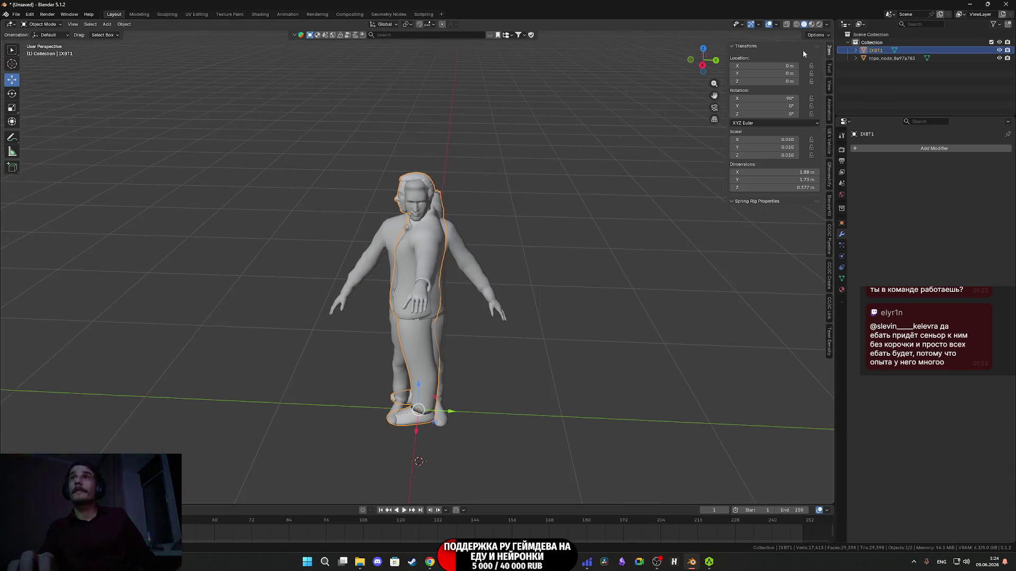
left_click(12, 94)
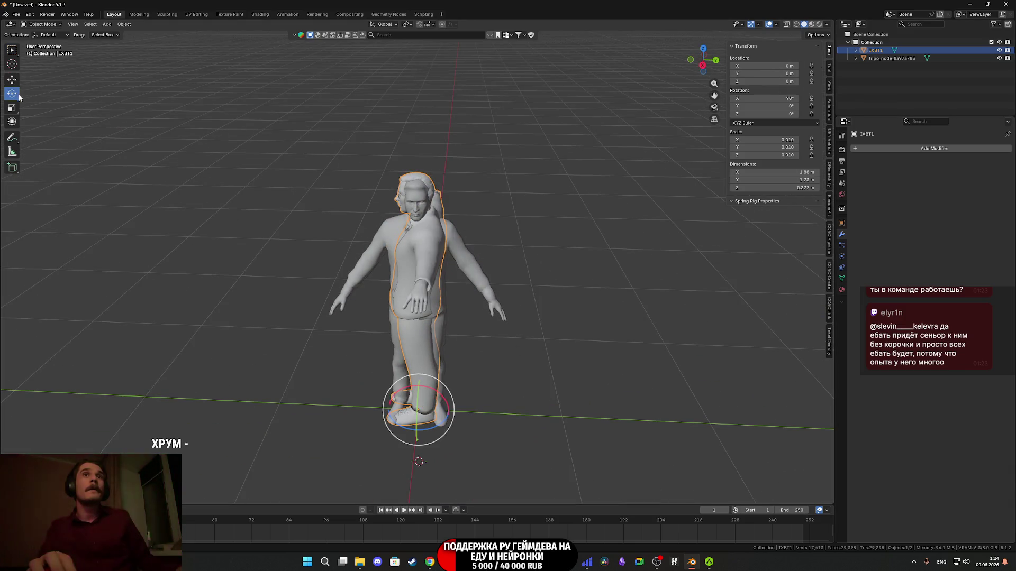
mouse_move(447, 423)
left_mouse_down()
mouse_move(526, 319)
mouse_move(530, 270)
left_mouse_up()
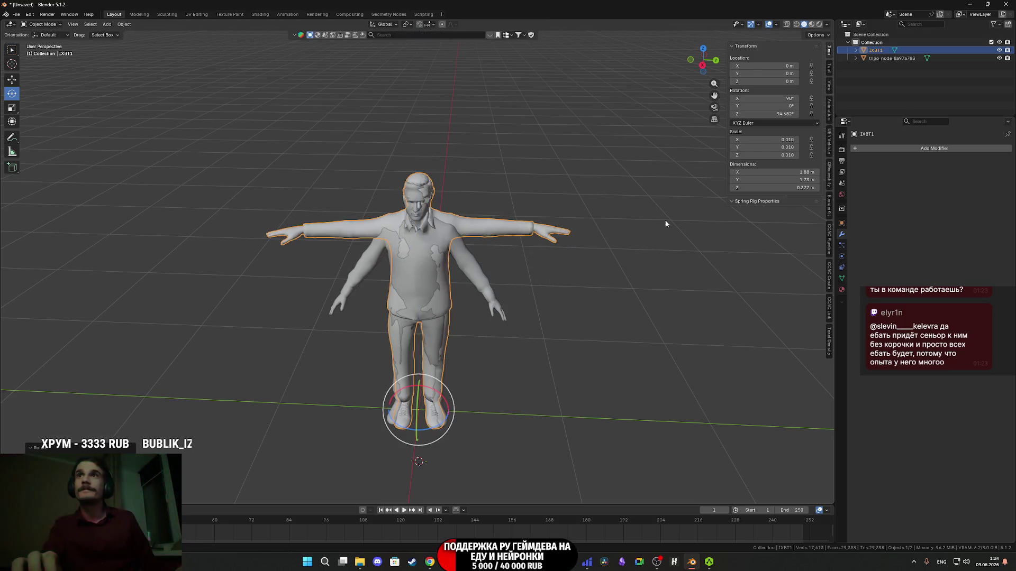
double_click(781, 113)
type("90")
key("Return")
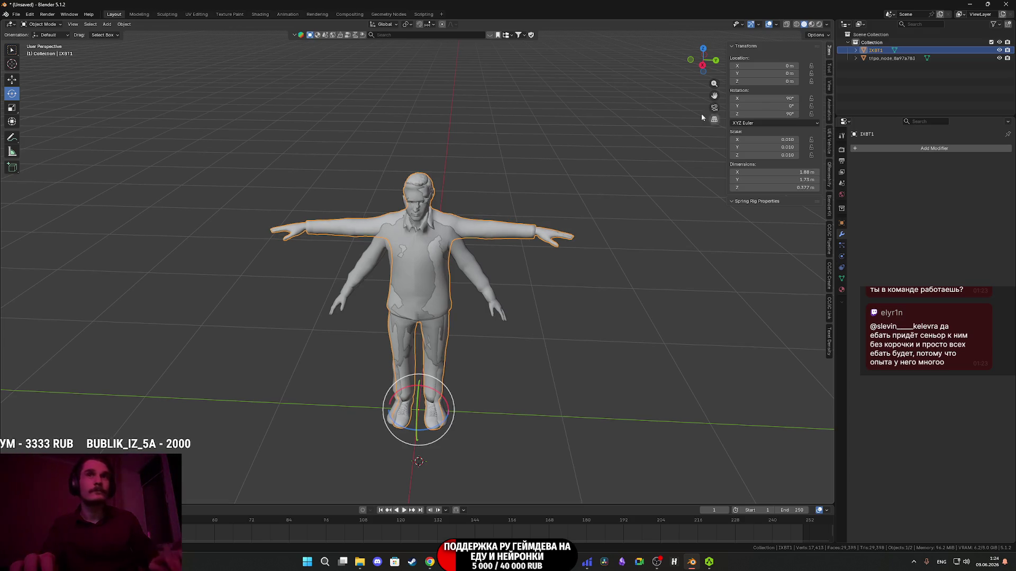
Hide the original tripo_node model.
scroll(450, 231, "up", 5)
mouse_move(450, 231)
middle_mouse_down()
mouse_move(487, 291)
mouse_move(446, 268)
middle_mouse_up()
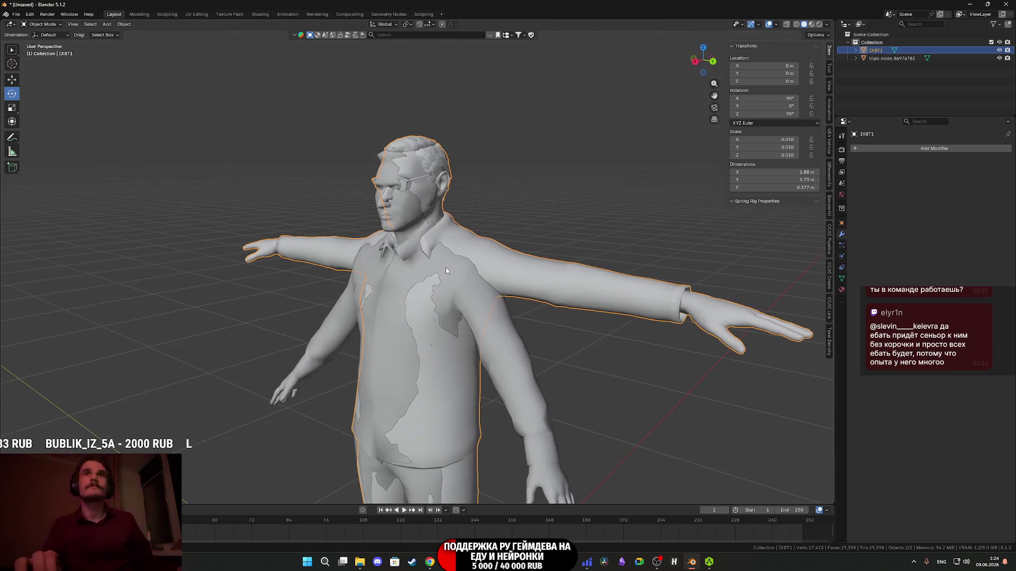
left_click(999, 58)
key("Tab")
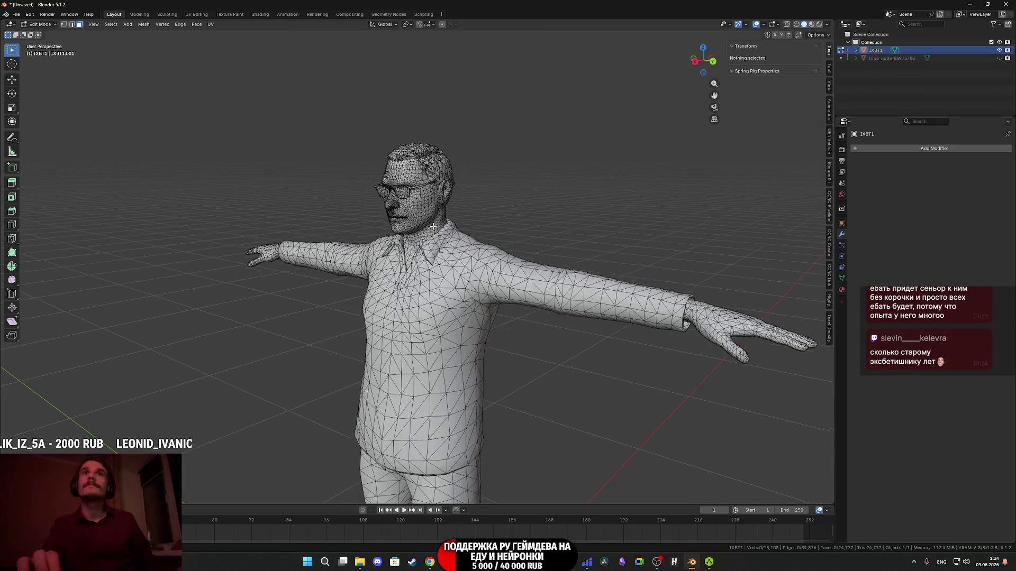
Select both glasses lenses and delete their faces.
scroll(445, 276, "up", 5)
middle_click_drag(432, 233, 372, 191)
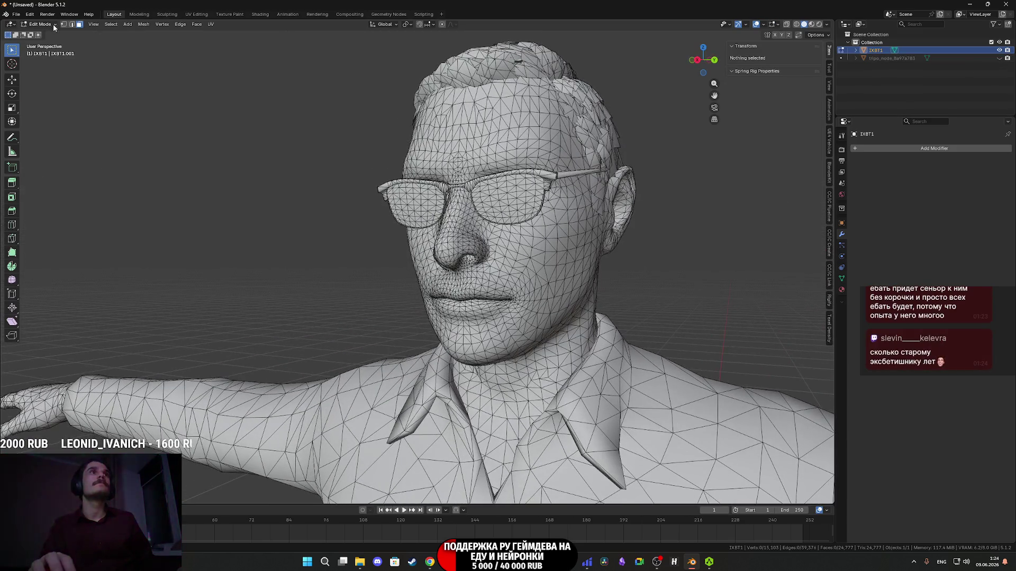
left_click(512, 194)
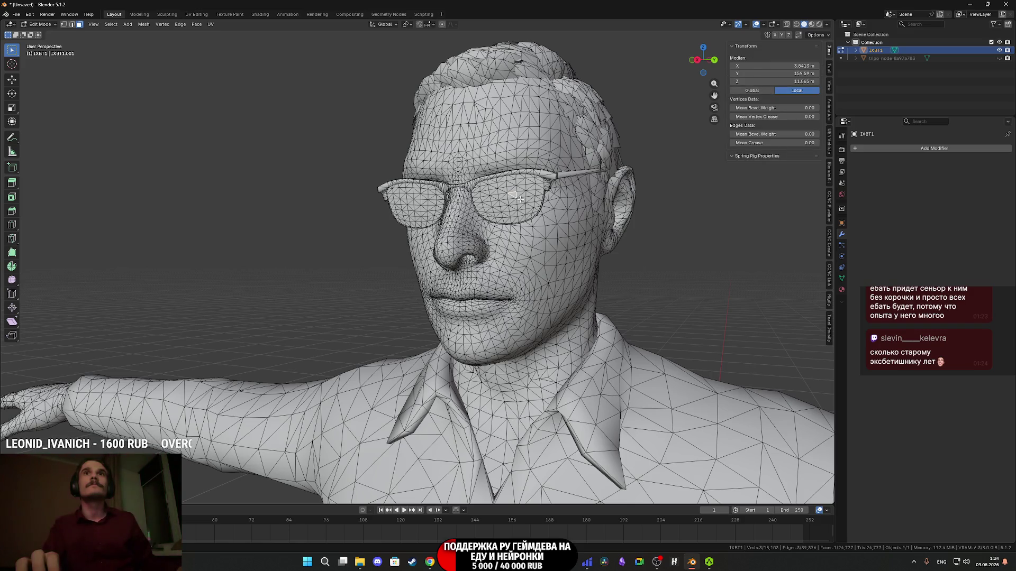
middle_click_drag(520, 199, 508, 214, "shift")
key("l")
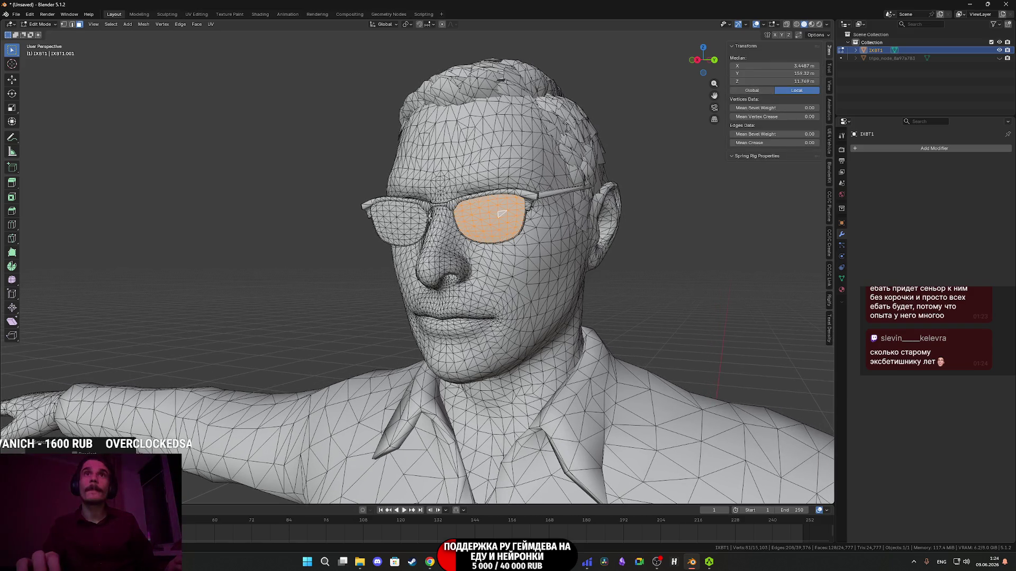
key("l")
key("x")
left_click(410, 219)
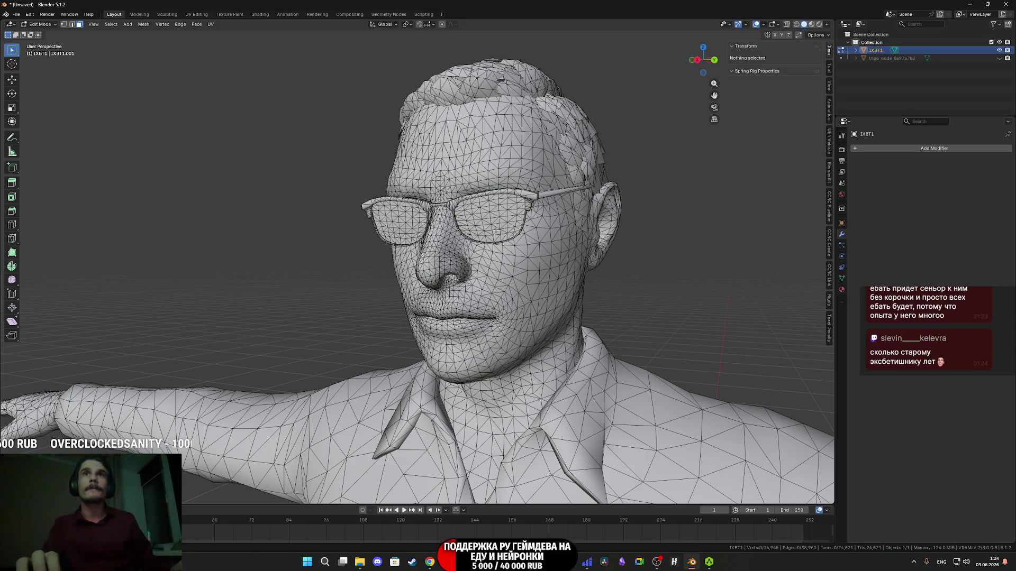
key("l")
key("l")
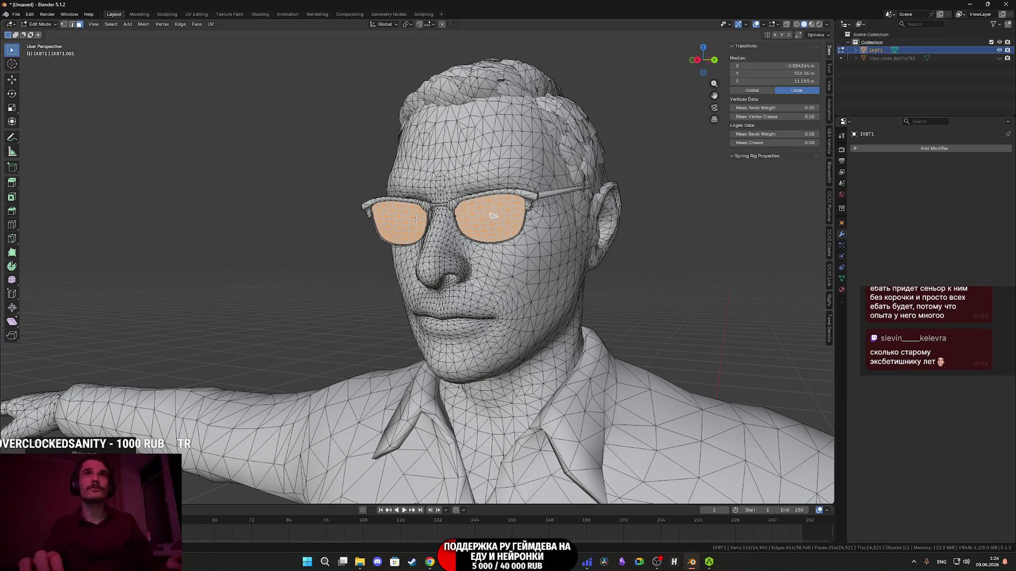
key("x")
left_click(415, 219)
middle_click_drag(416, 219, 489, 231)
key("Tab")
key("Tab")
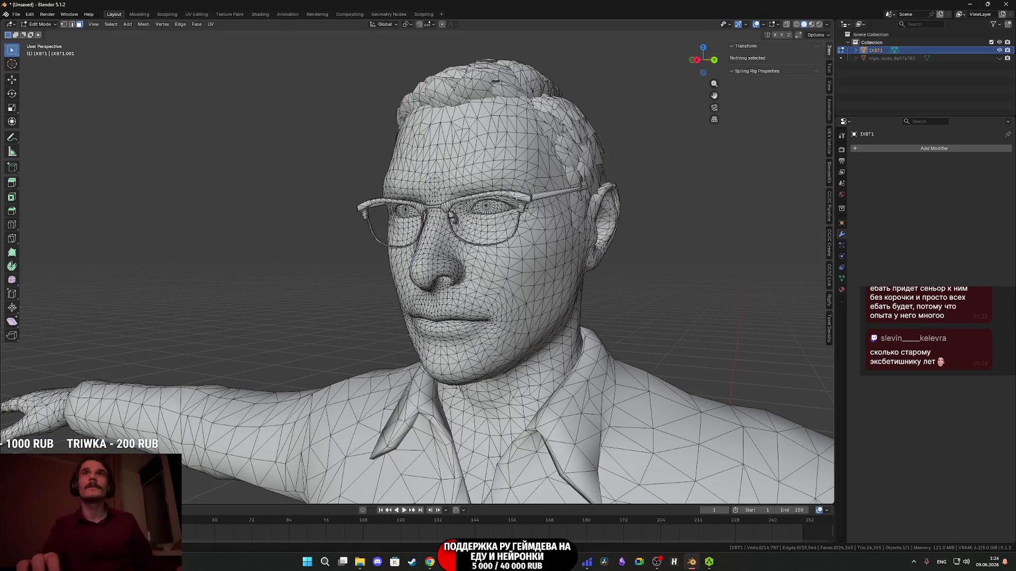
Select all the glasses frame pieces and separate them into their own object.
left_click(516, 196)
key("ctrl+l")
middle_click_drag(516, 196, 504, 215)
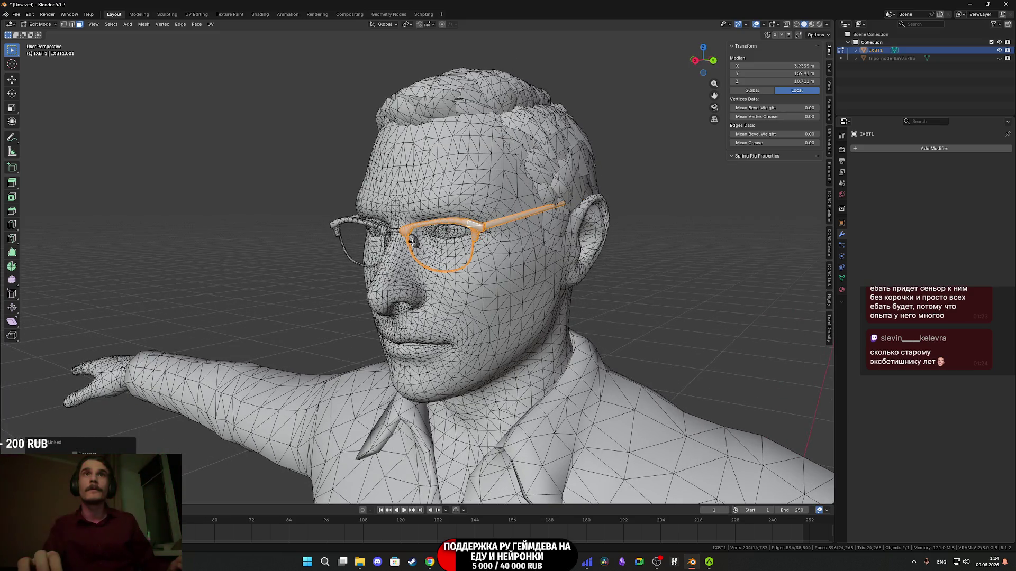
scroll(412, 242, "up", 4)
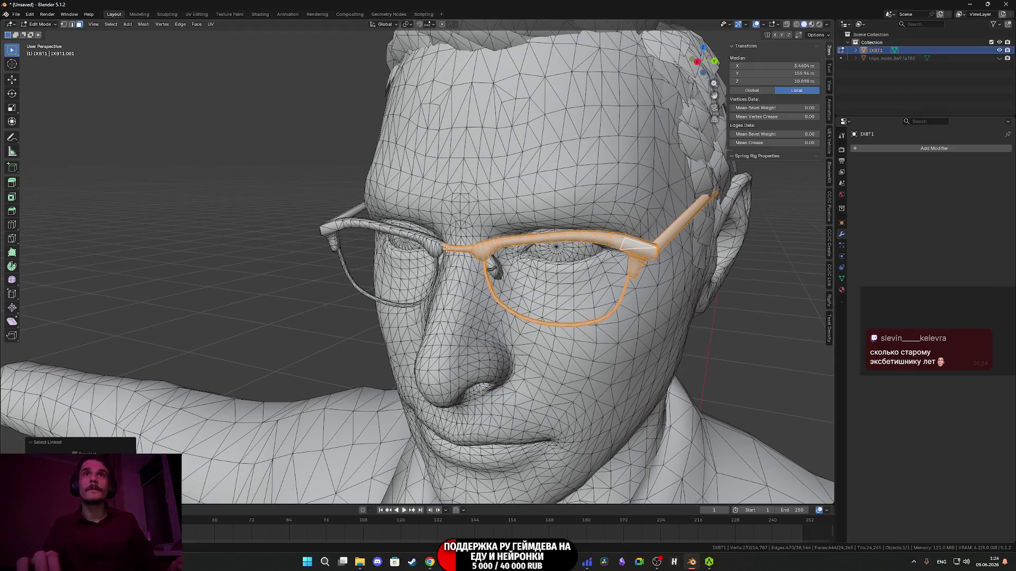
key("l")
mouse_move(503, 243)
middle_mouse_down()
mouse_move(505, 265)
mouse_move(443, 260)
middle_mouse_up()
key("l")
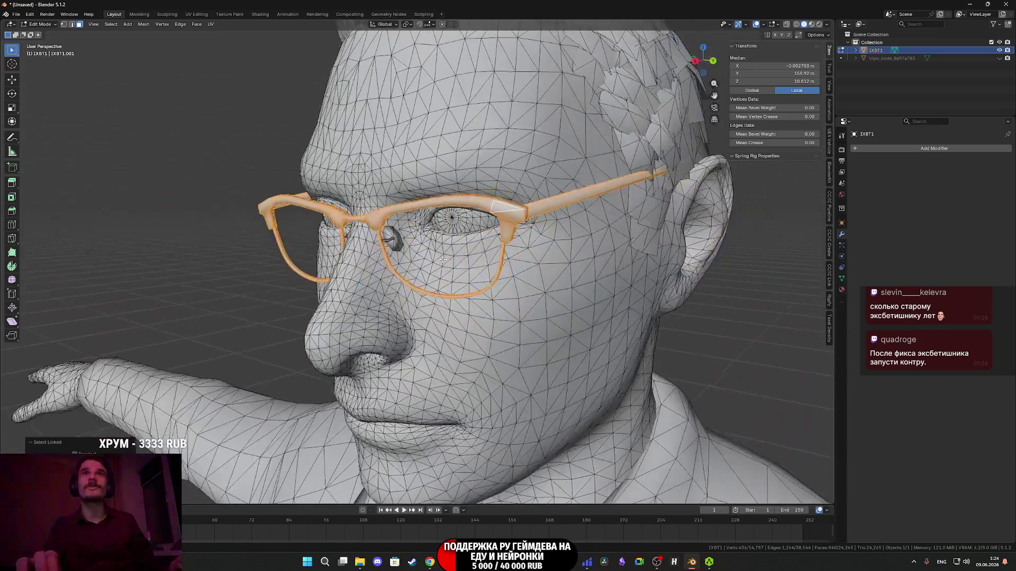
middle_click_drag(392, 233, 645, 246)
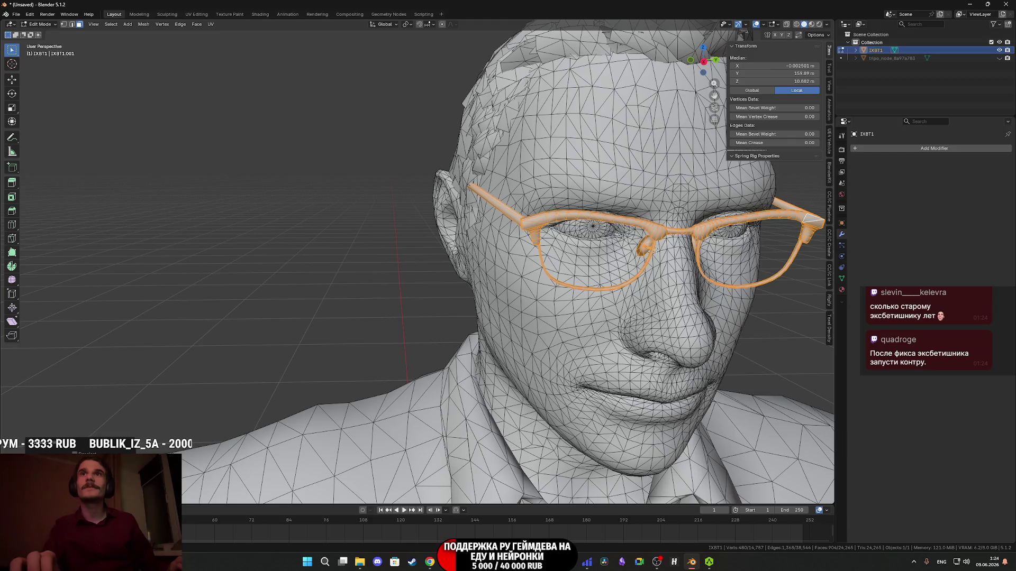
scroll(654, 250, "down", 3)
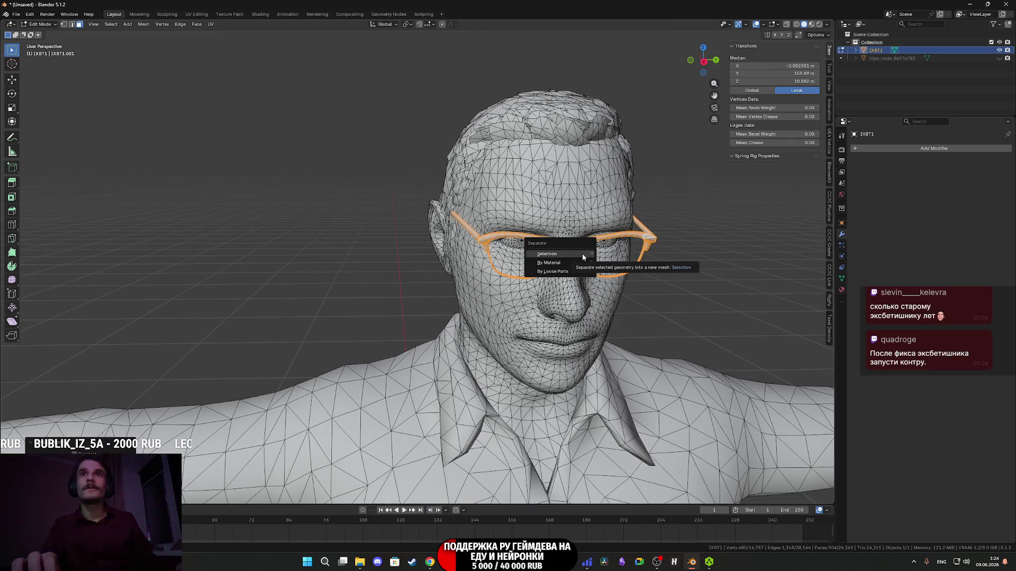
left_click(582, 253)
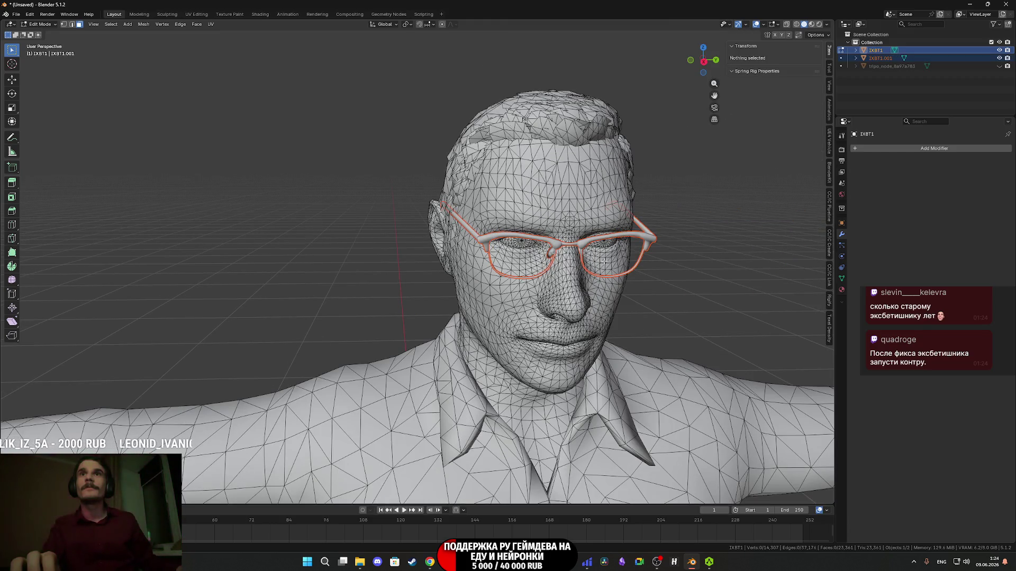
Delete the original IXBT1 model, keeping the glasses, and show the tripo_node head again.
left_click(880, 52)
key("Delete")
mouse_move(657, 254)
middle_mouse_down()
mouse_move(644, 268)
mouse_move(578, 272)
mouse_move(460, 265)
mouse_move(542, 293)
mouse_move(609, 275)
middle_mouse_up()
scroll(528, 268, "up", 5)
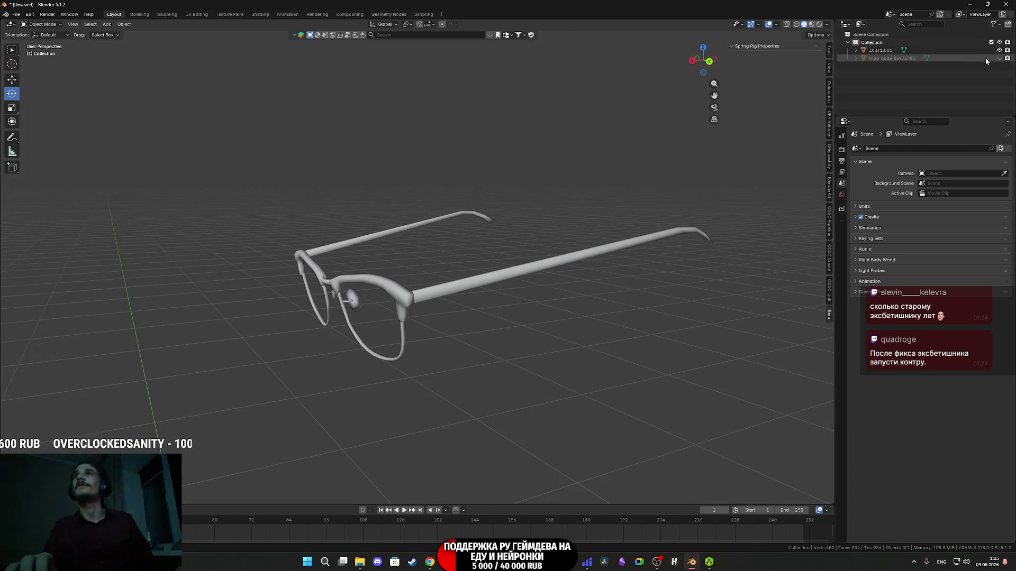
left_click(999, 59)
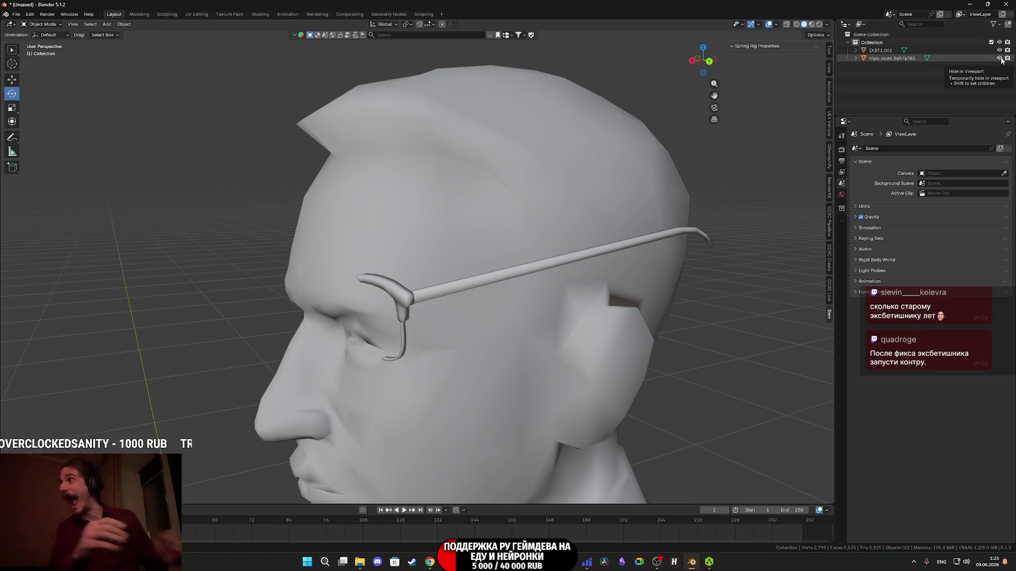
Snap the 3D cursor to the centre of the glasses mesh.
left_click(431, 297)
key("Tab")
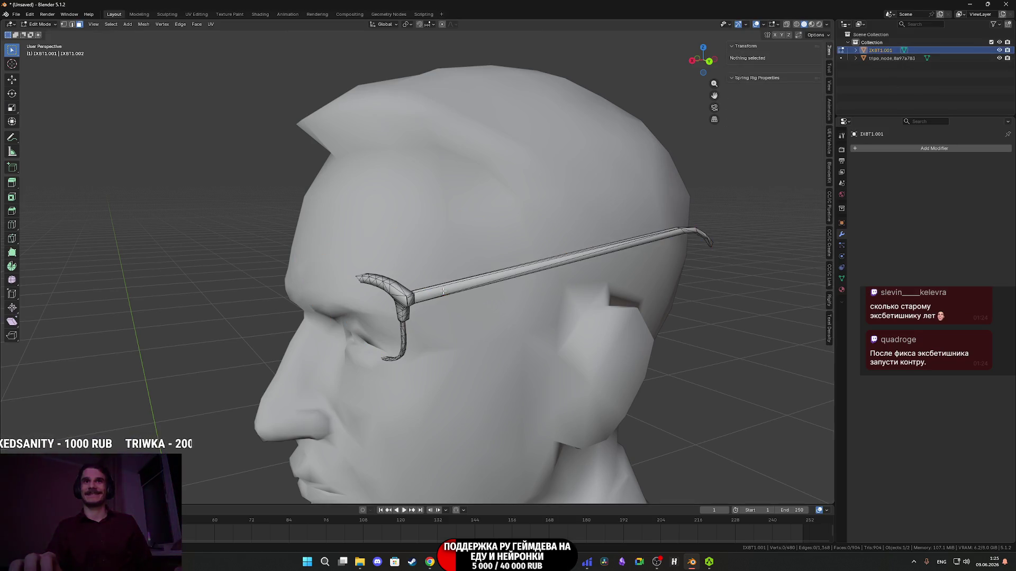
scroll(448, 288, "down", 3)
key("shift+s")
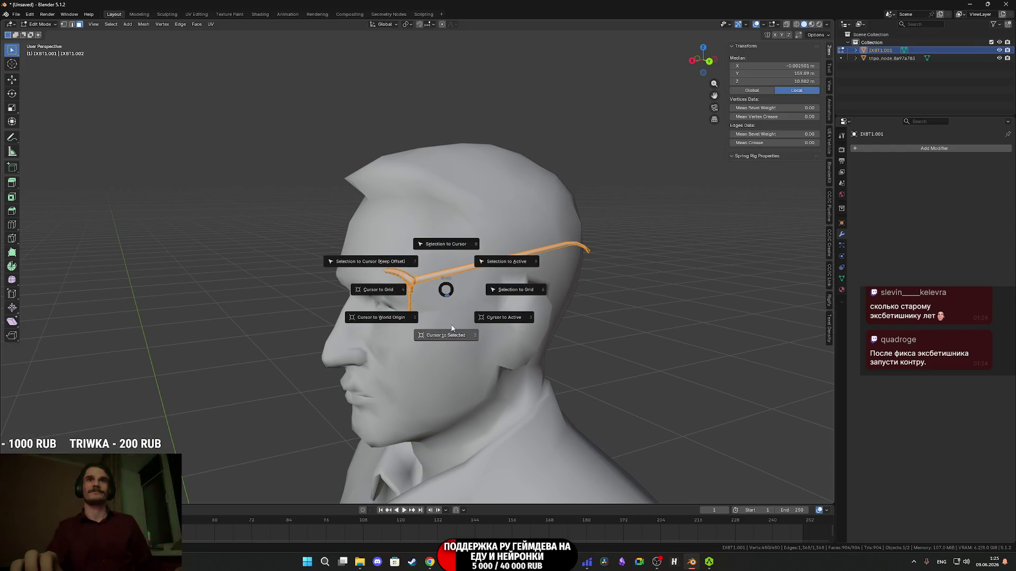
left_click(447, 342)
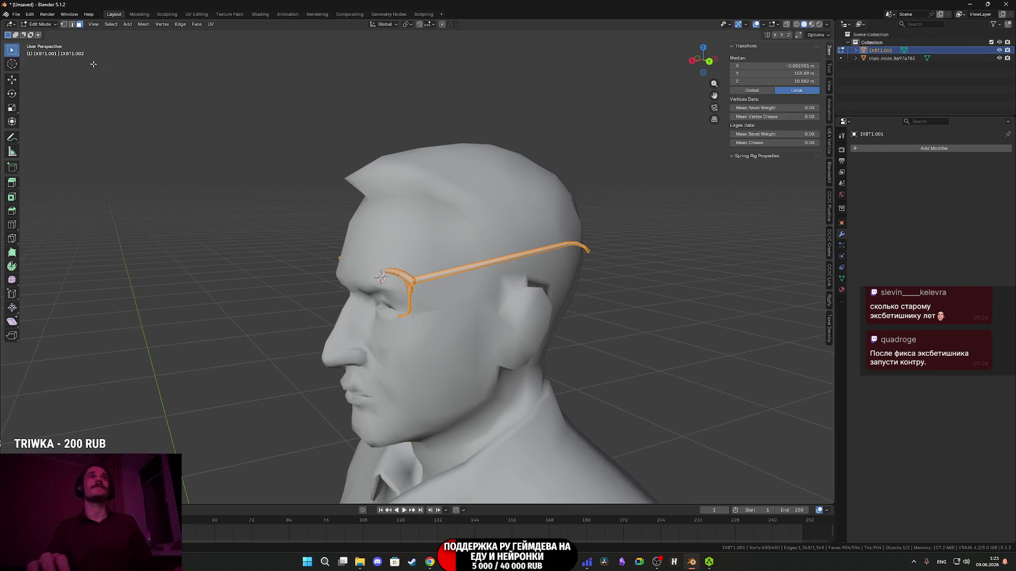
key("Tab")
left_click(124, 25)
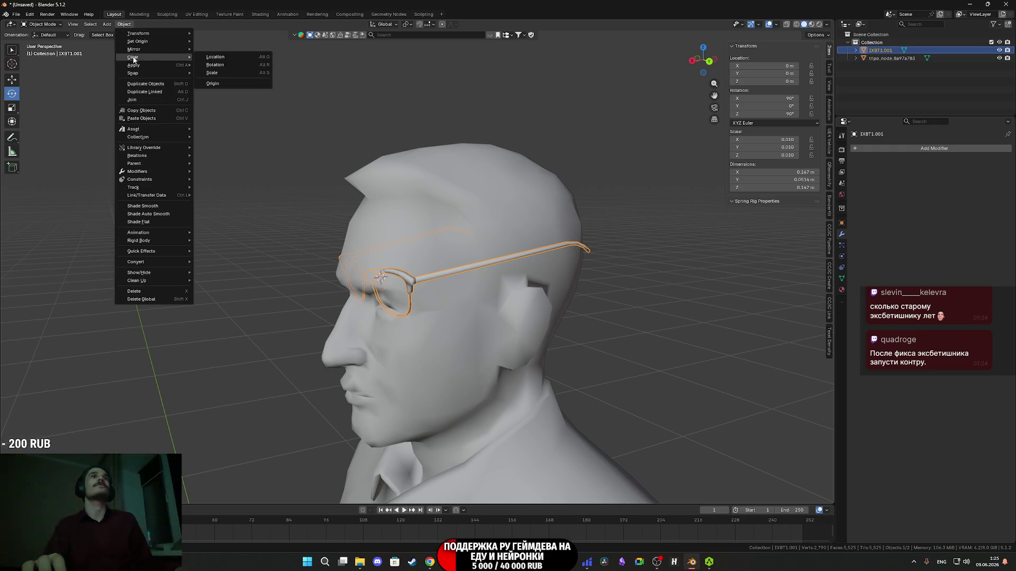
Set the glasses' origin to the 3D cursor and move them forward toward the face.
mouse_move(142, 65)
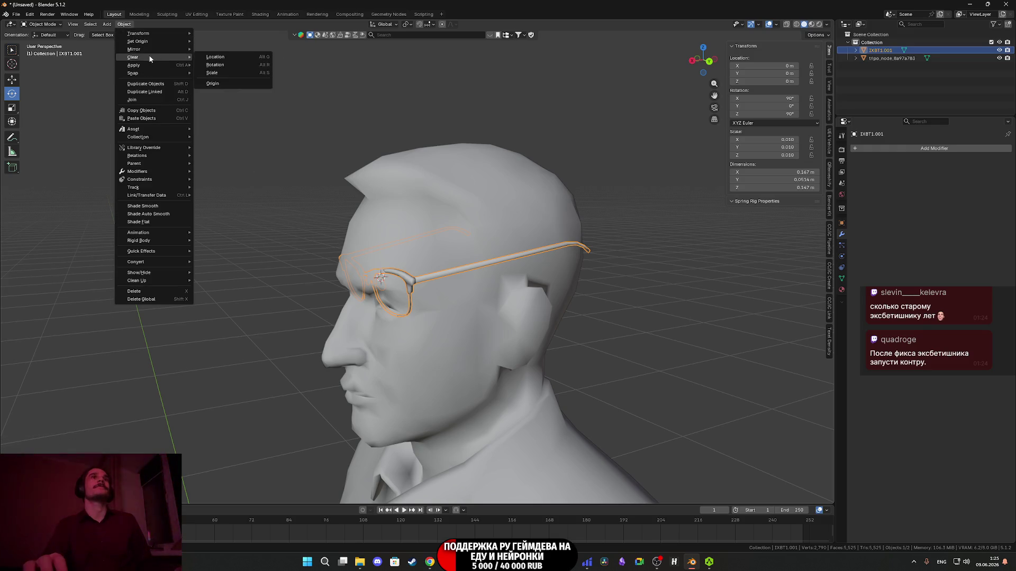
mouse_move(150, 41)
left_click(238, 59)
mouse_move(377, 193)
middle_mouse_down()
mouse_move(409, 231)
mouse_move(376, 243)
mouse_move(431, 247)
middle_mouse_up()
scroll(429, 251, "up", 2)
key("w")
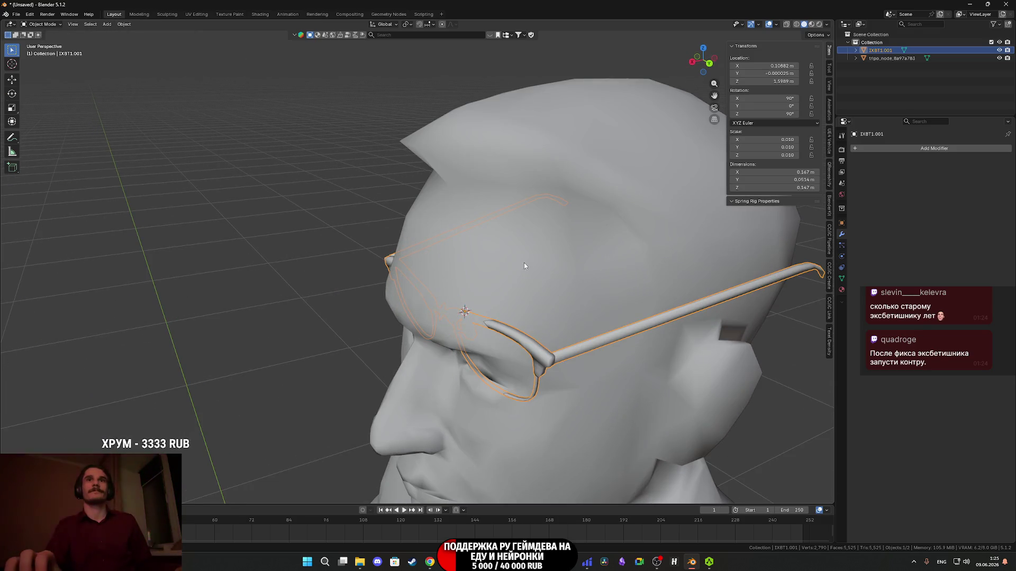
scroll(508, 246, "down", 4)
mouse_move(504, 254)
middle_mouse_down()
mouse_move(494, 227)
mouse_move(476, 258)
middle_mouse_up()
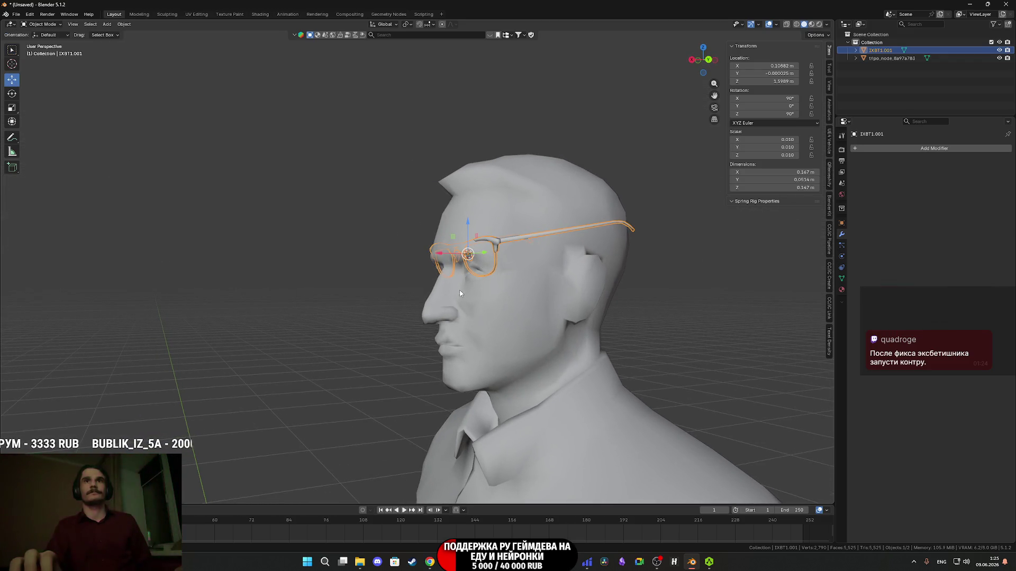
mouse_move(448, 297)
middle_mouse_down()
mouse_move(433, 311)
mouse_move(424, 305)
middle_mouse_up()
mouse_move(412, 296)
left_mouse_down()
mouse_move(389, 302)
mouse_move(398, 303)
left_mouse_up()
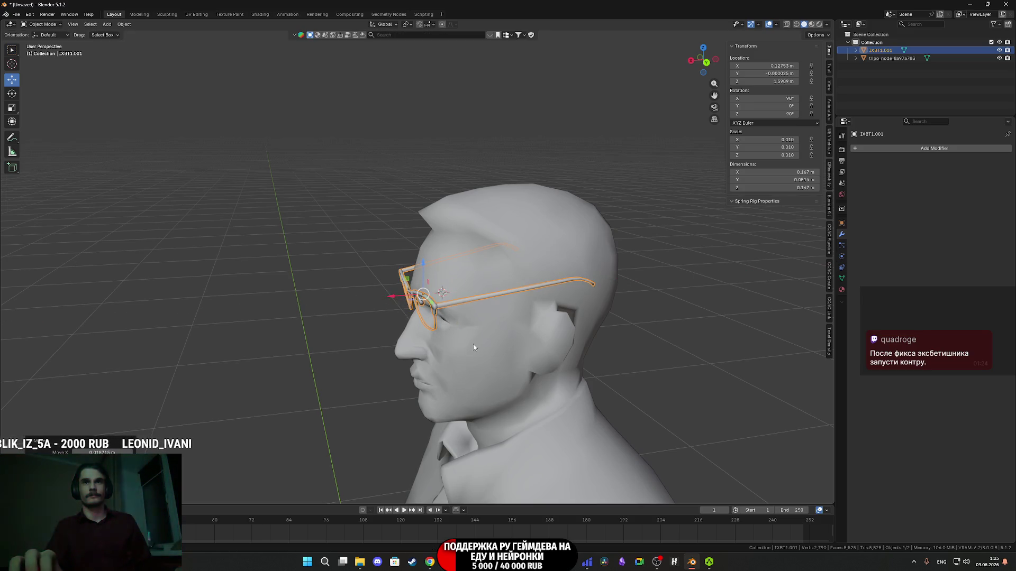
In Material Preview, lower and centre the glasses over the eyes and tilt them about X.
middle_click_drag(505, 328, 537, 327)
key("z")
left_click(552, 362)
mouse_move(546, 374)
middle_mouse_down()
mouse_move(524, 351)
mouse_move(532, 354)
mouse_move(456, 342)
mouse_move(490, 320)
middle_mouse_up()
left_click_drag(432, 239, 434, 259)
mouse_move(474, 300)
middle_mouse_down()
mouse_move(518, 318)
mouse_move(546, 317)
mouse_move(503, 319)
middle_mouse_up()
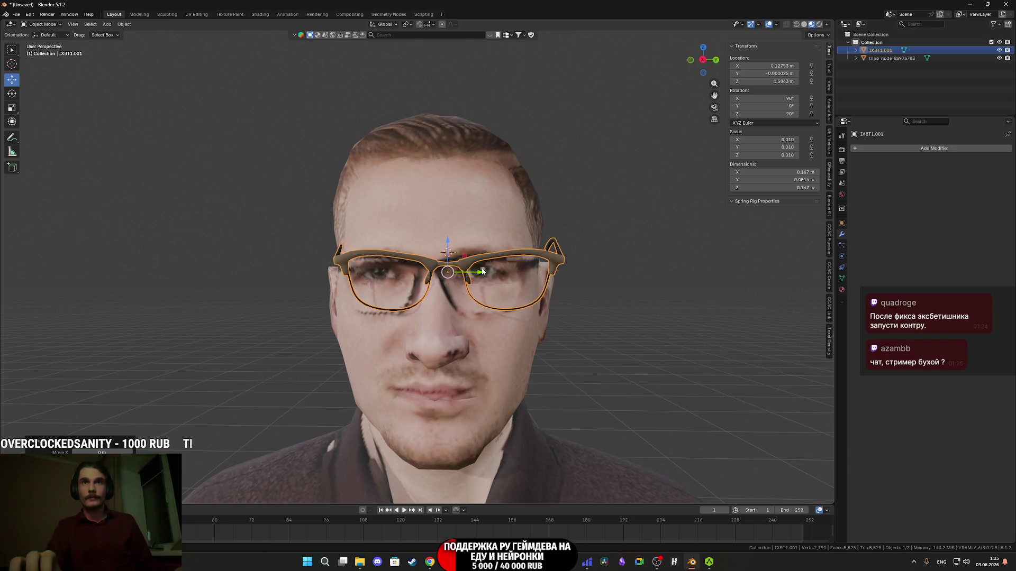
mouse_move(477, 272)
left_mouse_down()
mouse_move(461, 276)
mouse_move(456, 324)
left_mouse_up()
mouse_move(456, 324)
middle_mouse_down()
mouse_move(552, 333)
mouse_move(497, 329)
middle_mouse_up()
scroll(505, 329, "up", 2)
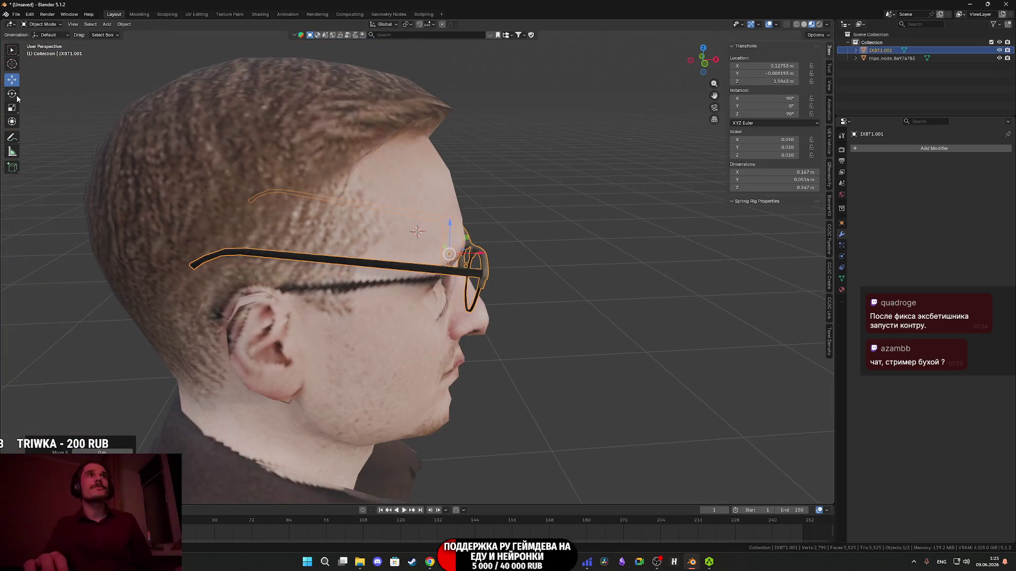
left_click_drag(431, 237, 428, 242)
mouse_move(569, 279)
middle_mouse_down()
mouse_move(506, 253)
mouse_move(402, 285)
mouse_move(444, 305)
mouse_move(466, 275)
mouse_move(509, 273)
mouse_move(465, 278)
mouse_move(428, 239)
mouse_move(391, 260)
middle_mouse_up()
key("Tab")
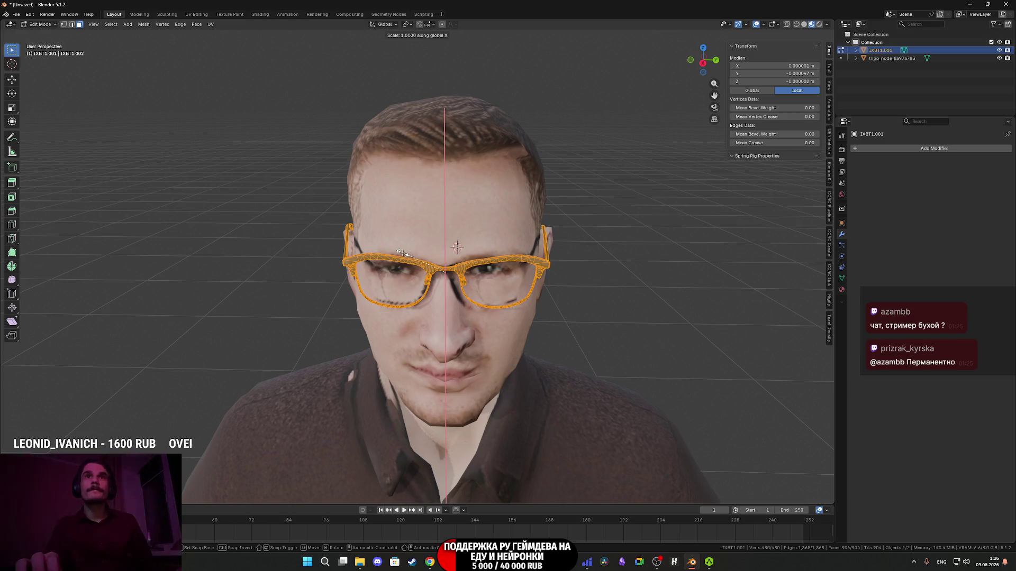
Try a Y-constrained scale on the glasses, then cancel and undo to recheck their fit.
key("y")
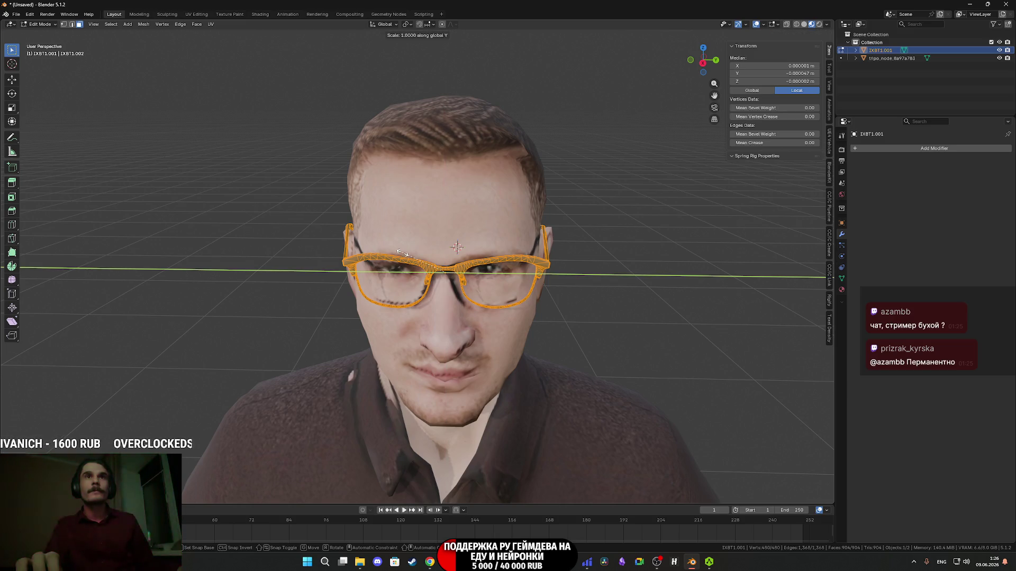
right_click(405, 253)
mouse_move(405, 253)
middle_mouse_down()
mouse_move(560, 255)
mouse_move(576, 265)
mouse_move(438, 261)
mouse_move(304, 291)
mouse_move(487, 264)
mouse_move(458, 263)
middle_mouse_up()
key("Tab")
left_click(654, 312)
mouse_move(654, 312)
middle_mouse_down()
mouse_move(665, 311)
mouse_move(653, 309)
middle_mouse_up()
key("ctrl+z")
key("ctrl+z")
middle_click_drag(575, 307, 523, 303)
scroll(542, 300, "up", 1)
key("ctrl+z")
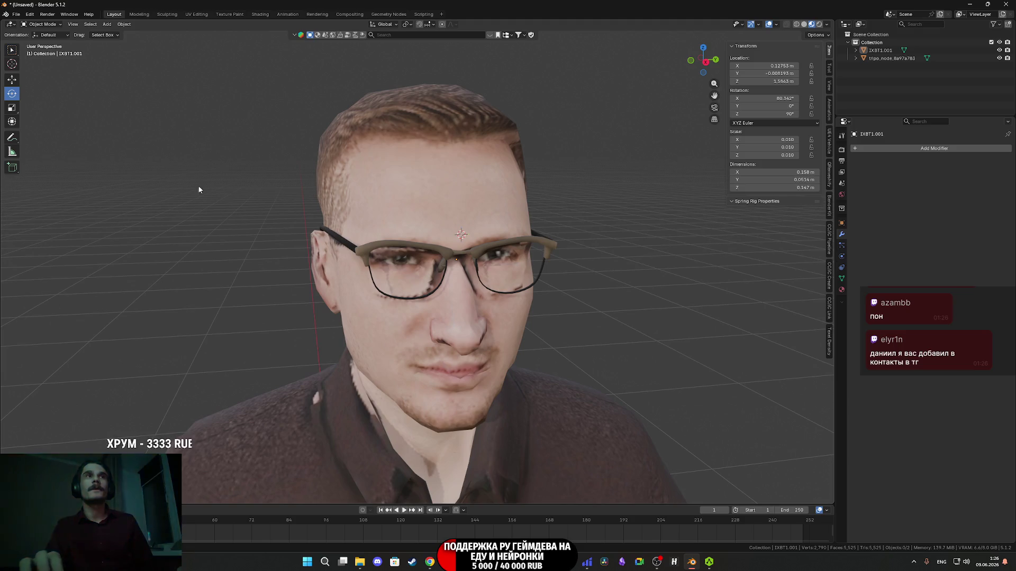
Lower the glasses slightly and nudge them back along X to sit on the face.
left_click(458, 252)
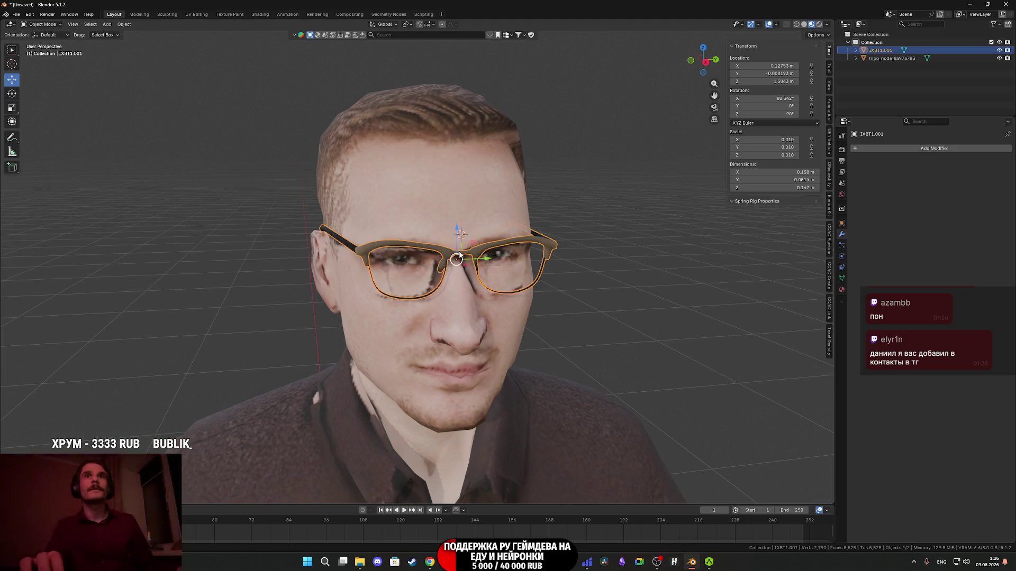
middle_click_drag(559, 306, 518, 280)
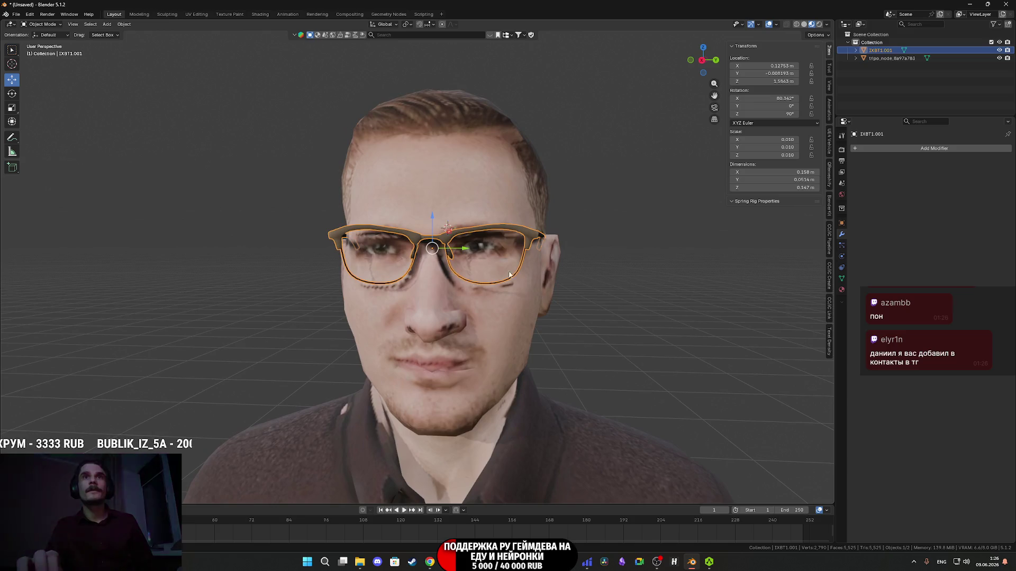
left_click_drag(432, 219, 432, 223)
mouse_move(463, 243)
middle_mouse_down()
mouse_move(660, 314)
mouse_move(701, 313)
mouse_move(621, 312)
mouse_move(595, 301)
mouse_move(545, 314)
middle_mouse_up()
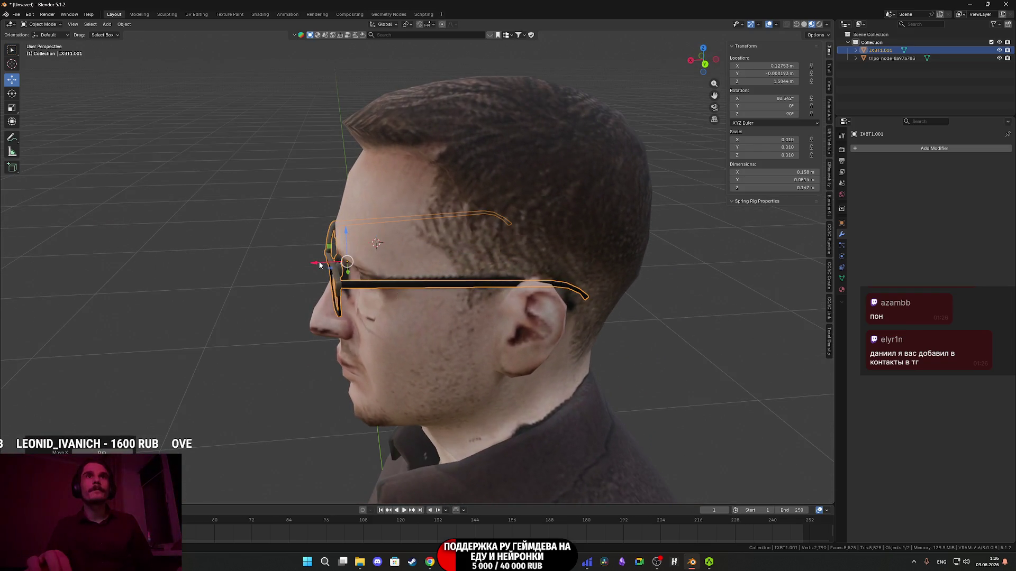
left_click_drag(321, 261, 318, 261)
middle_click_drag(318, 260, 430, 237)
mouse_move(435, 219)
left_mouse_down()
mouse_move(437, 229)
mouse_move(441, 218)
left_mouse_up()
middle_click_drag(441, 218, 433, 262)
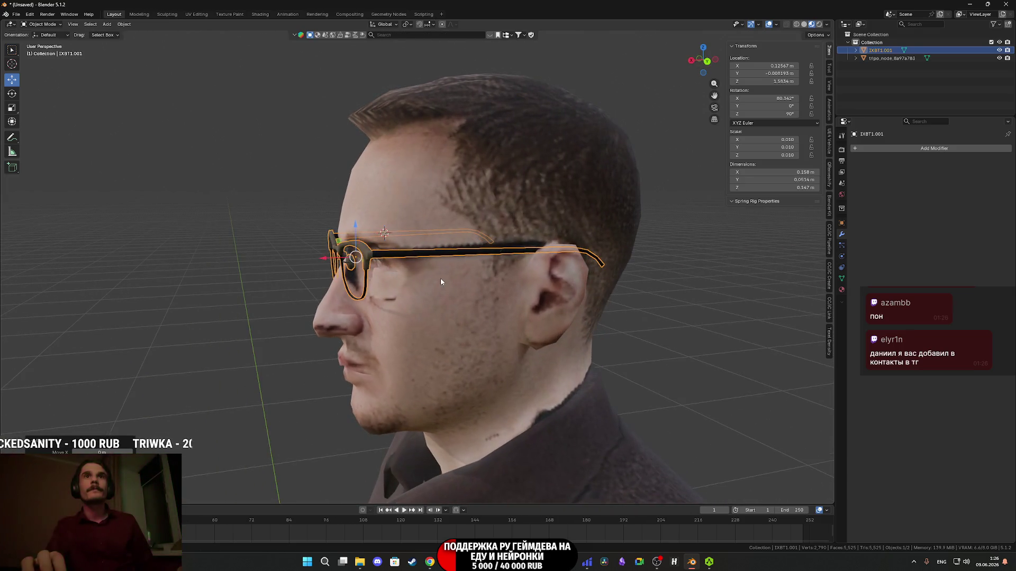
Tilt the glasses about 2° to 82.336° on X, then show the material slots.
left_click(16, 94)
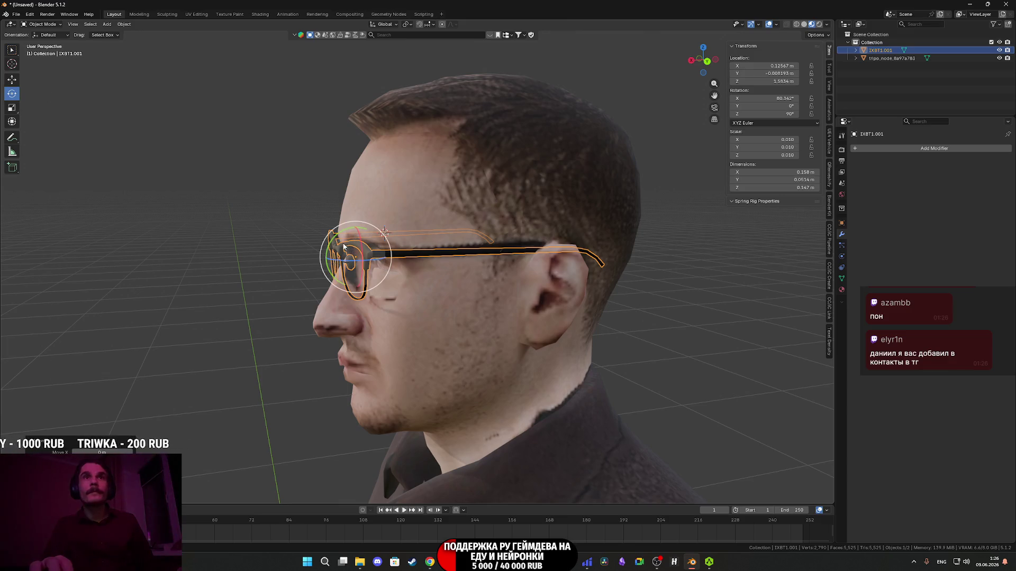
left_click_drag(333, 239, 332, 236)
mouse_move(699, 334)
middle_mouse_down()
mouse_move(622, 308)
mouse_move(694, 310)
mouse_move(674, 314)
mouse_move(671, 344)
mouse_move(524, 311)
middle_mouse_up()
left_click(651, 317)
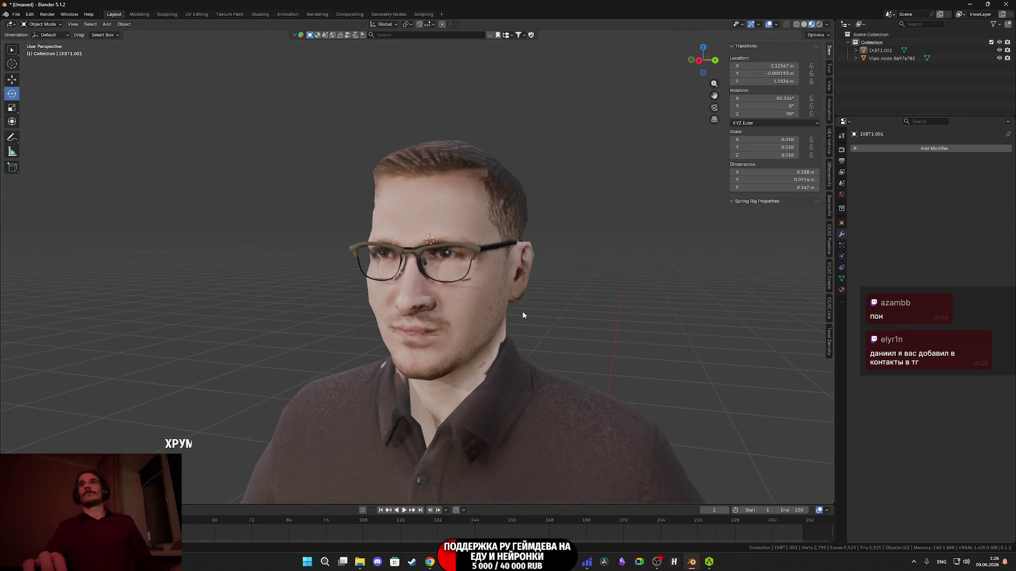
left_click(841, 289)
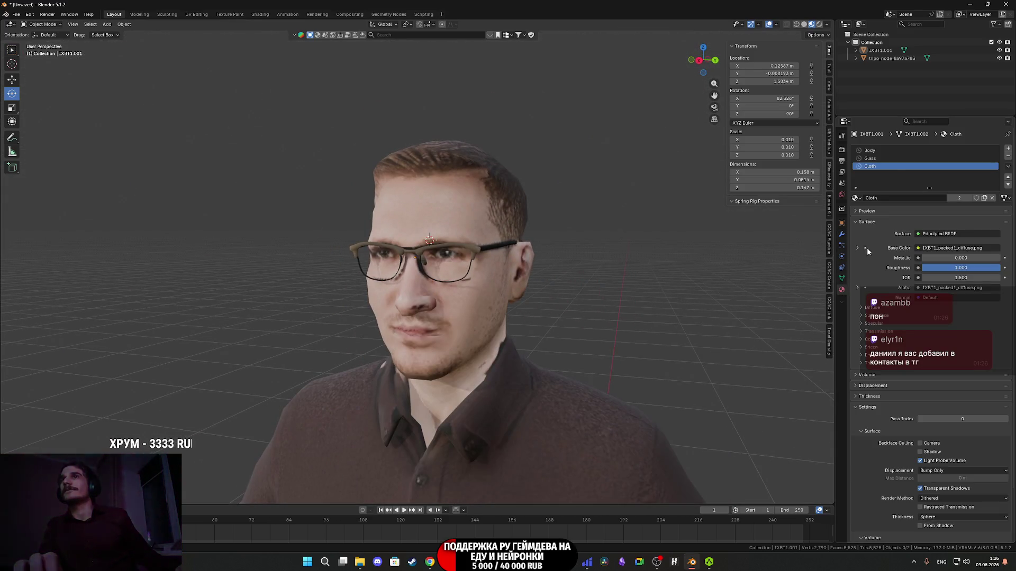
Remove the glasses' own material slots.
left_click(886, 149)
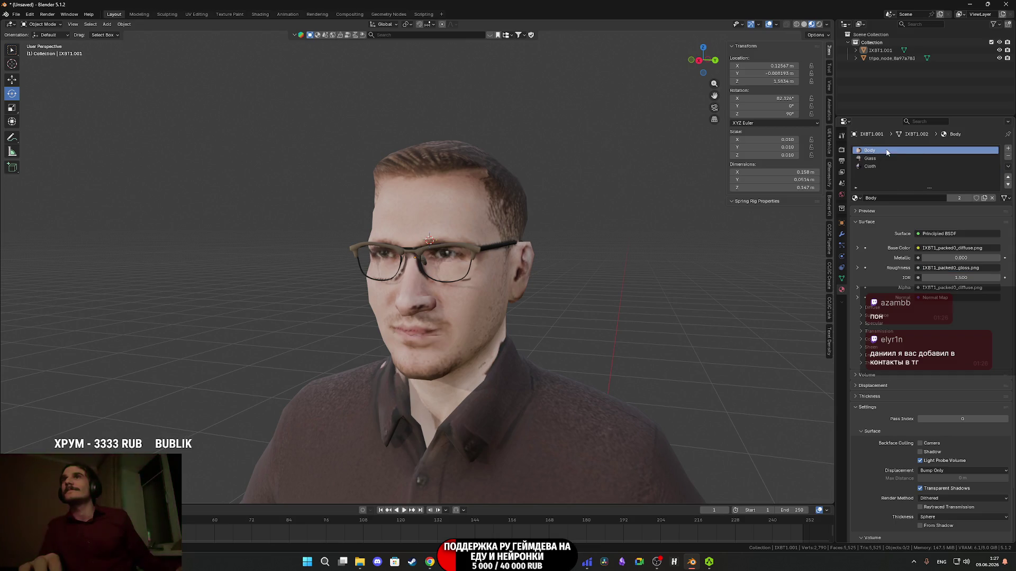
left_click(1008, 156)
left_click(1007, 156)
left_click(1008, 157)
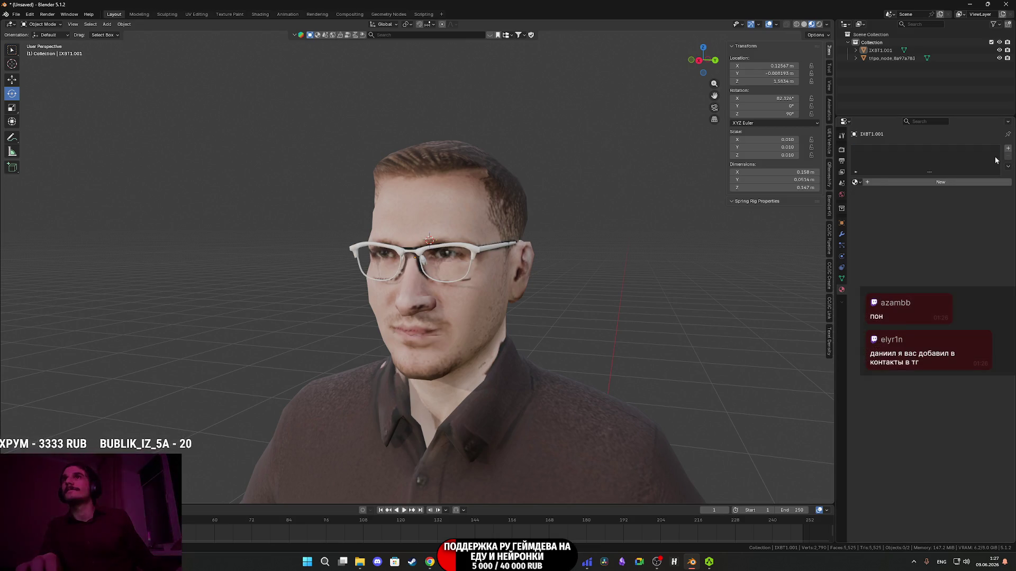
Rename the head and body's material to Ixbt1_M.
left_click(471, 216)
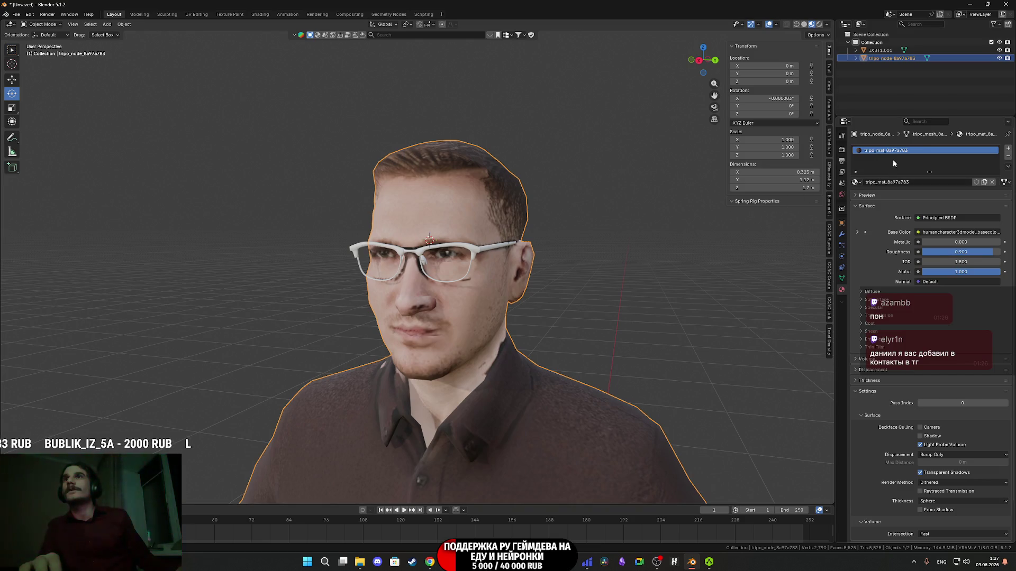
double_click(906, 151)
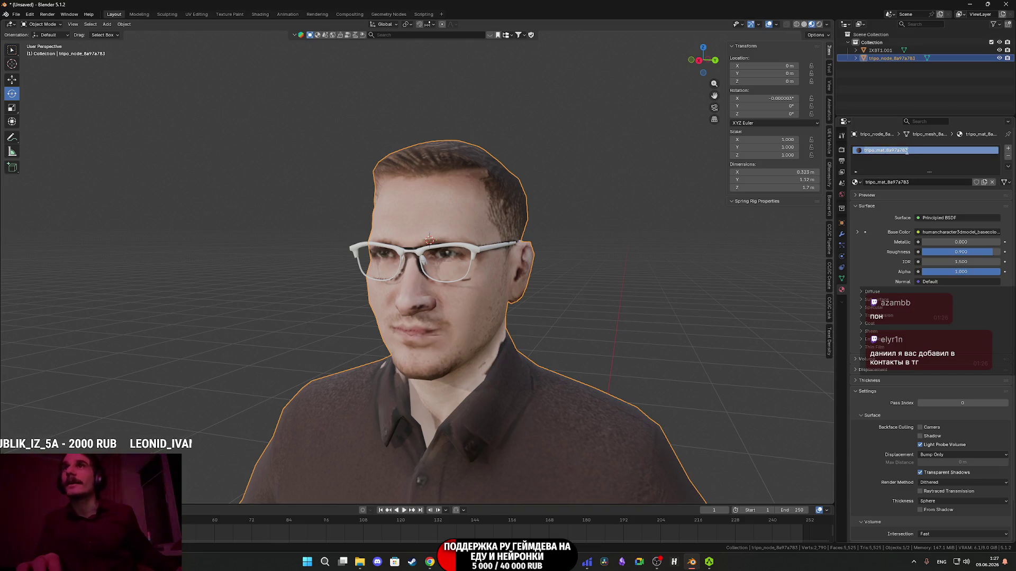
type("Ixbt1_M")
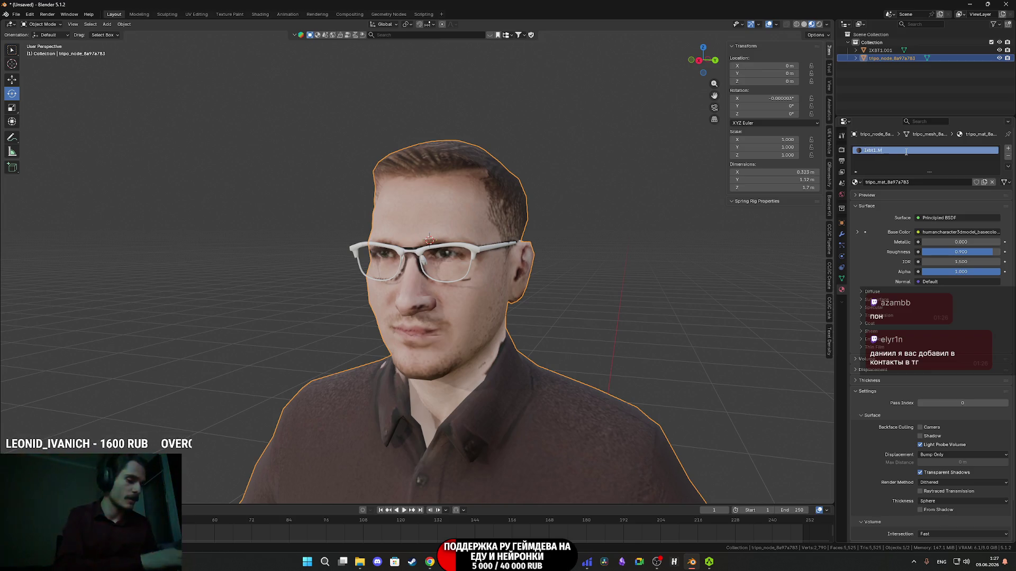
key("Return")
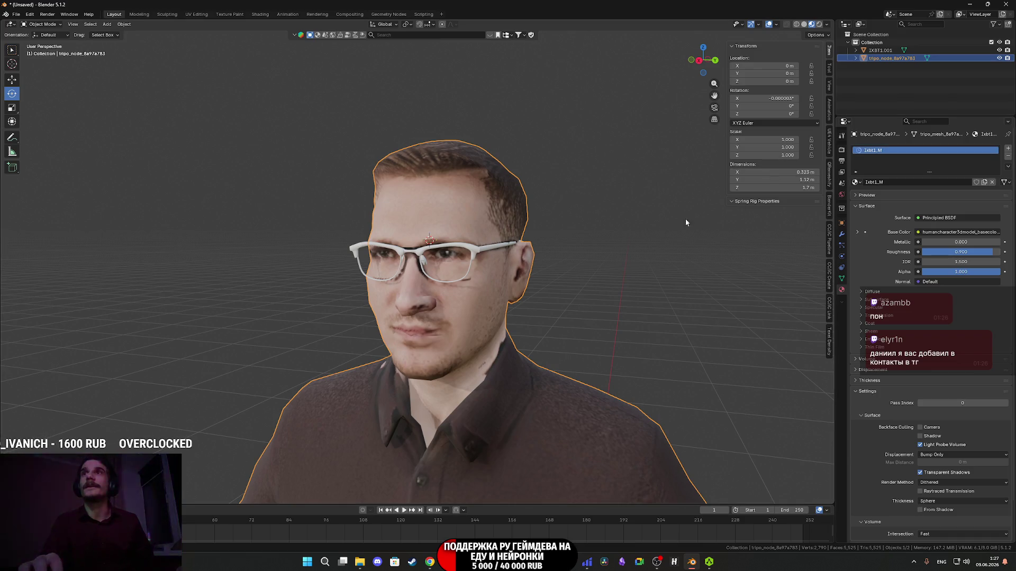
Assign the Ixbt1_M material to the glasses and open the UV Editing workspace.
left_click(472, 253)
left_click(869, 183)
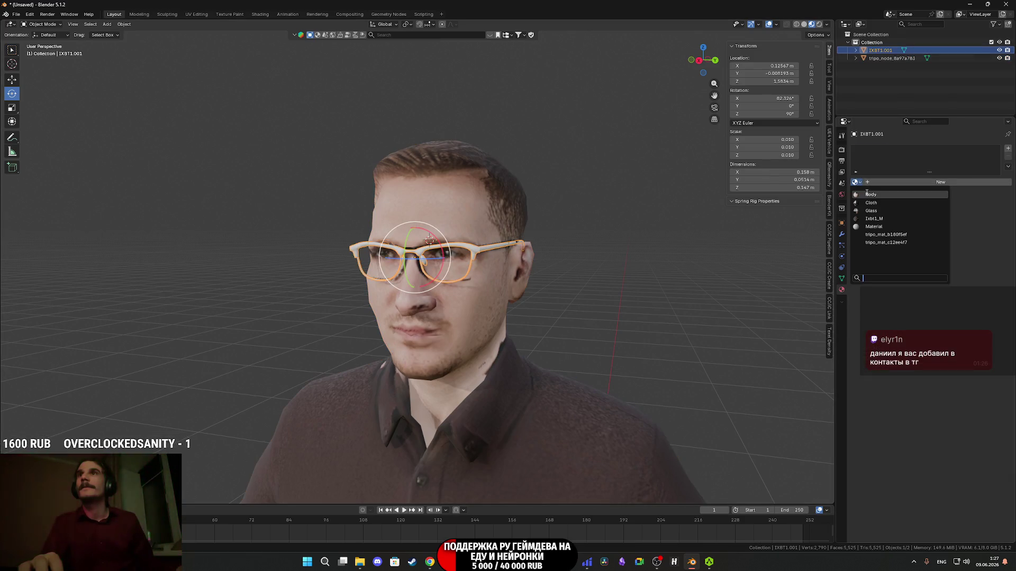
left_click(880, 219)
left_click(580, 279)
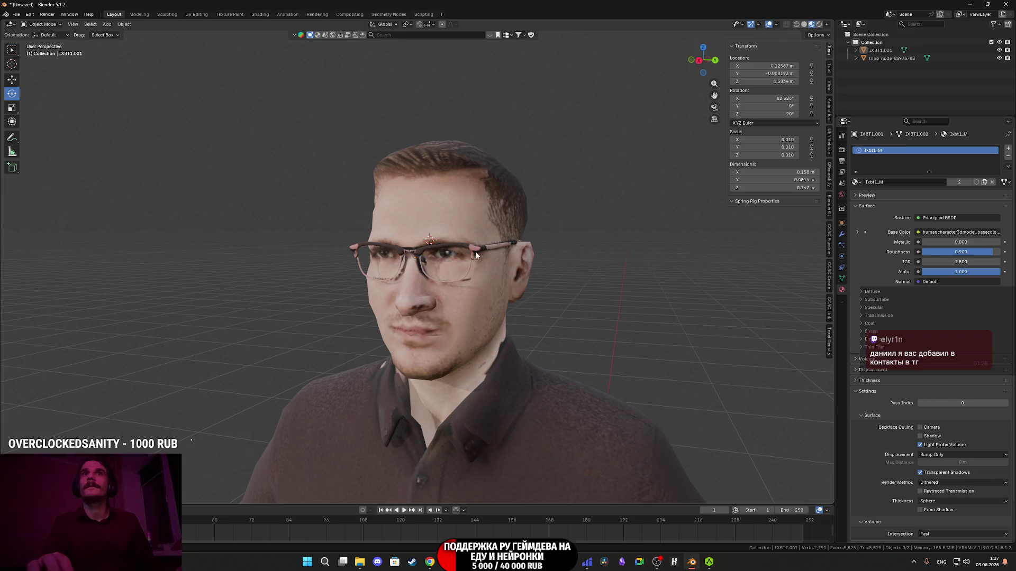
left_click(476, 257)
left_click(196, 13)
scroll(447, 209, "down", 5)
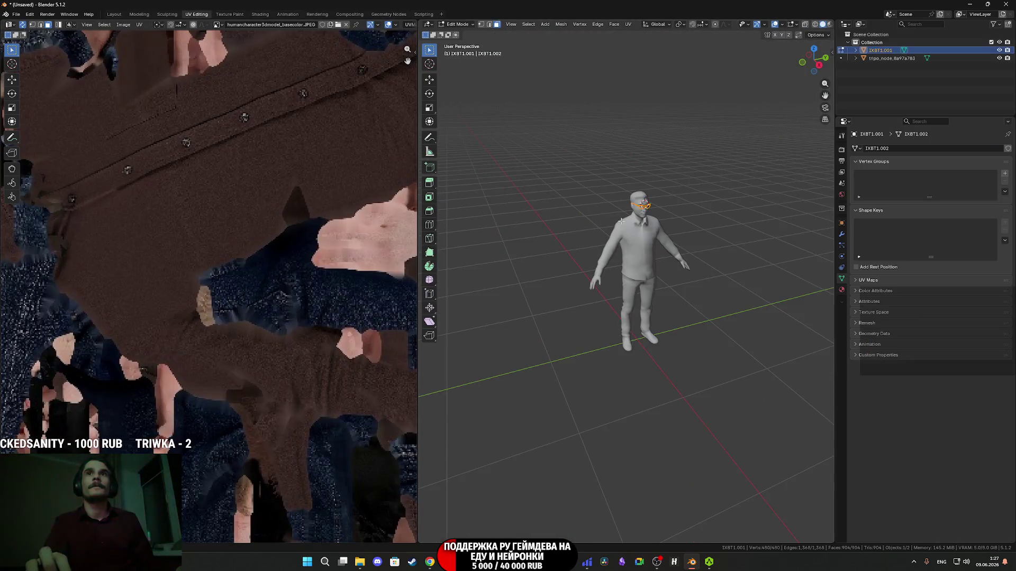
Box-select the glasses' UV island and move it to the left.
scroll(643, 313, "up", 8)
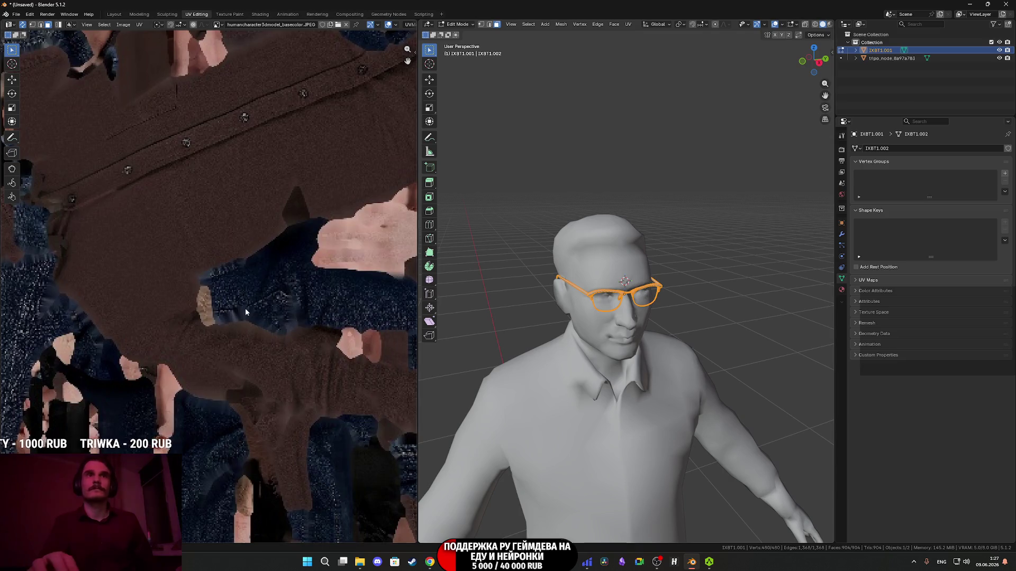
scroll(211, 296, "down", 8)
scroll(310, 347, "up", 4)
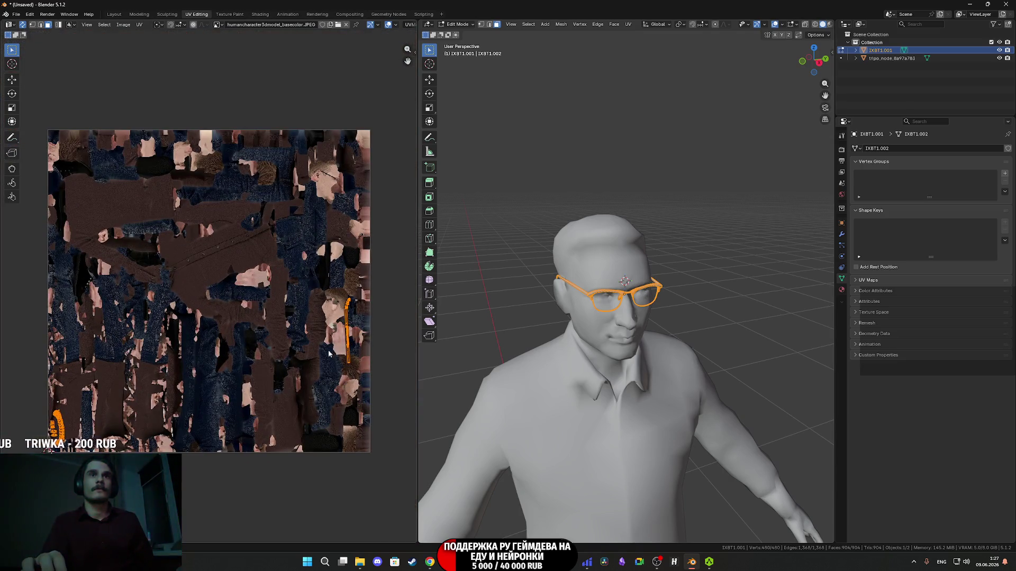
scroll(333, 354, "down", 2)
key("g")
left_click(332, 360)
middle_click_drag(331, 360, 214, 340)
left_click_drag(395, 333, 344, 260)
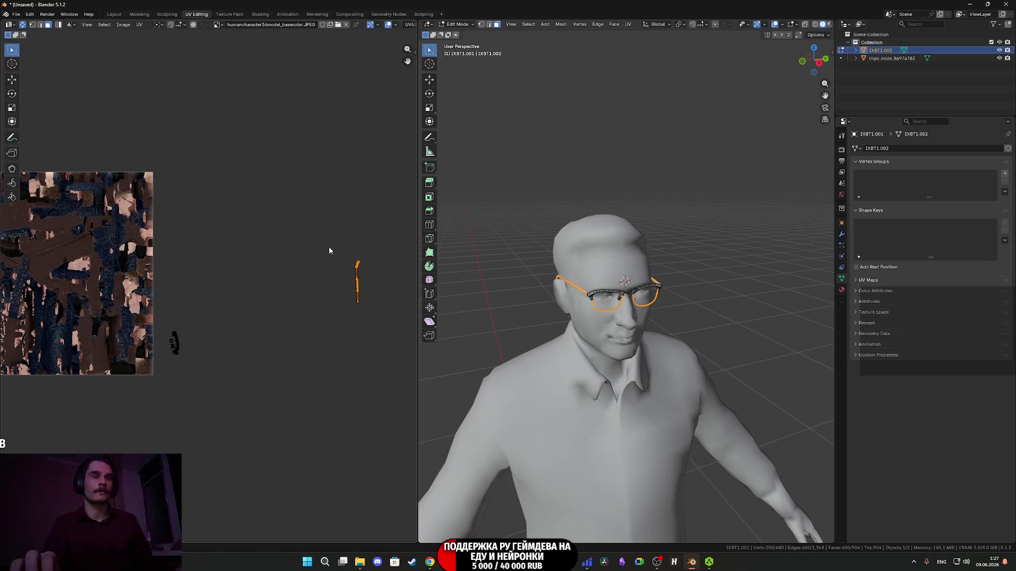
key("g")
left_click(146, 308)
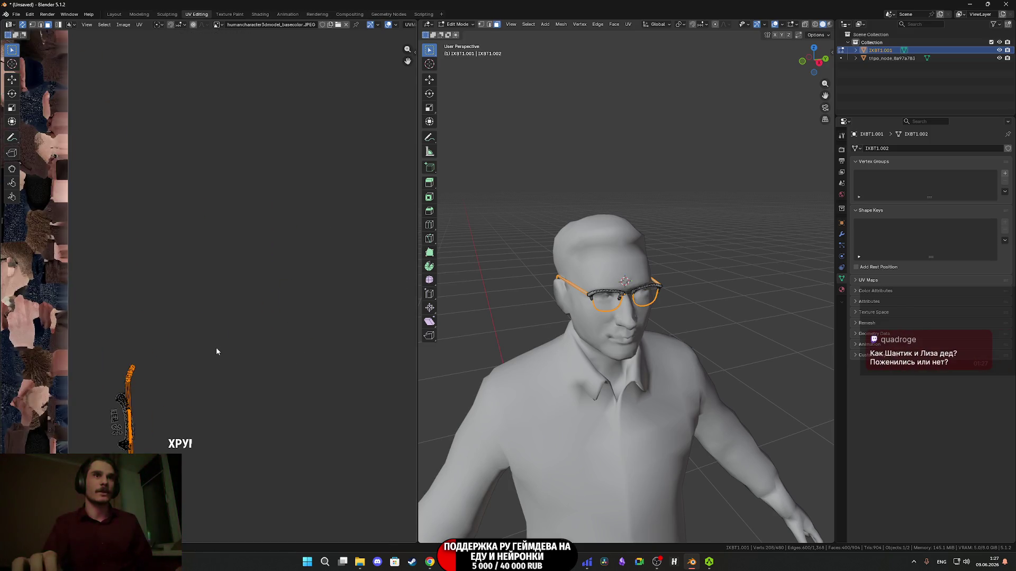
Scale the glasses' UV island down to a tiny patch.
scroll(217, 348, "up", 2)
left_click_drag(256, 420, 220, 291)
key("s")
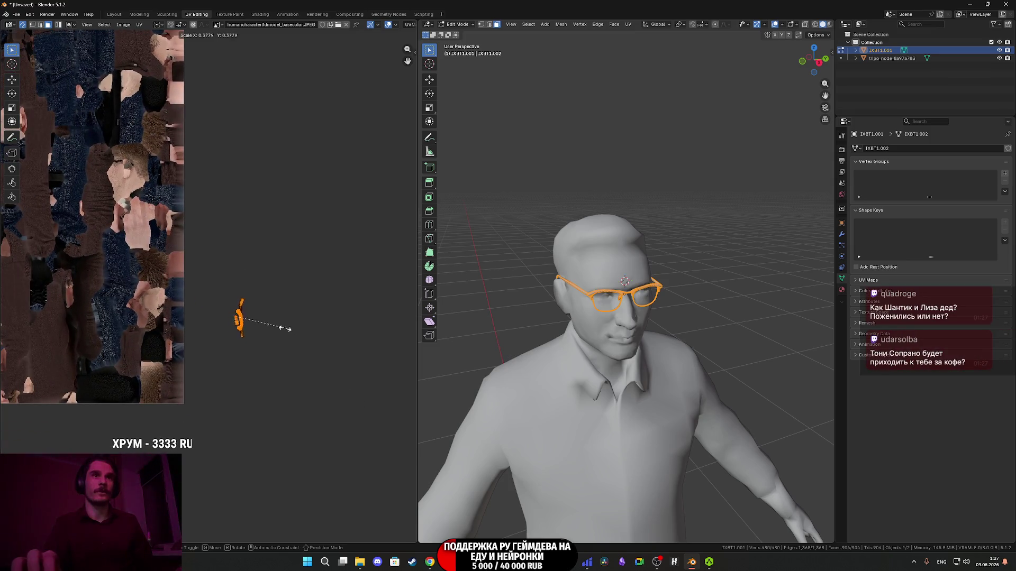
left_click(239, 318)
Rotate the island diagonally onto a dark texture area, then return to Object Mode.
mouse_move(227, 336)
middle_mouse_down()
mouse_move(274, 347)
mouse_move(221, 350)
middle_mouse_up()
scroll(265, 339, "up", 7)
key("g")
key("r")
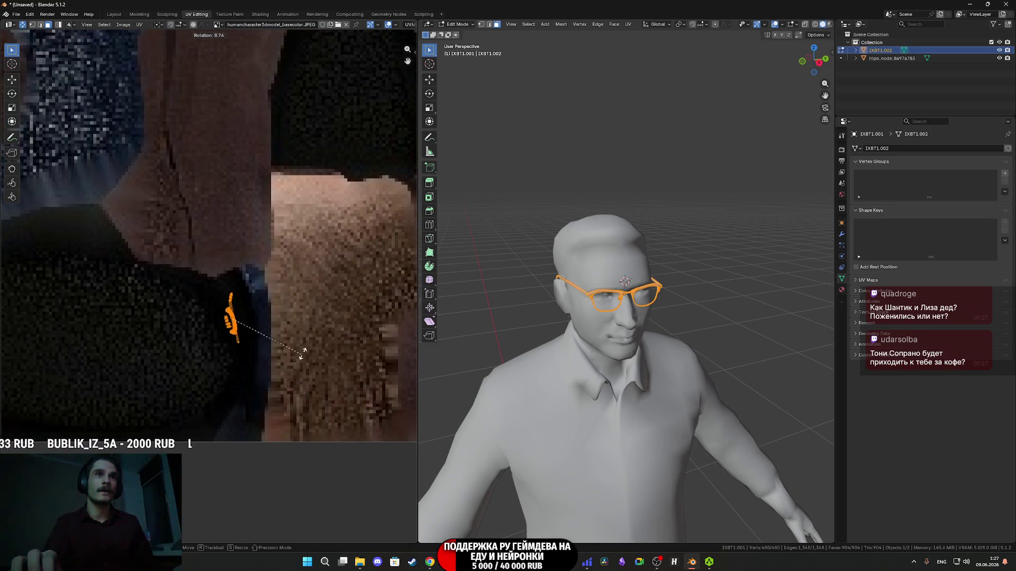
left_click(315, 327)
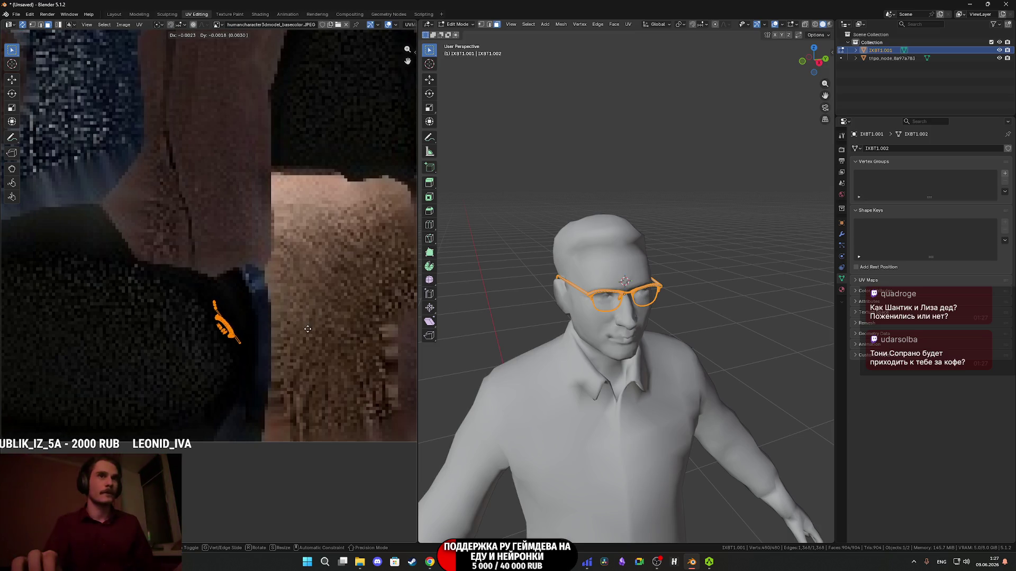
scroll(293, 327, "down", 6)
middle_click_drag(293, 327, 268, 381)
scroll(268, 376, "down", 1)
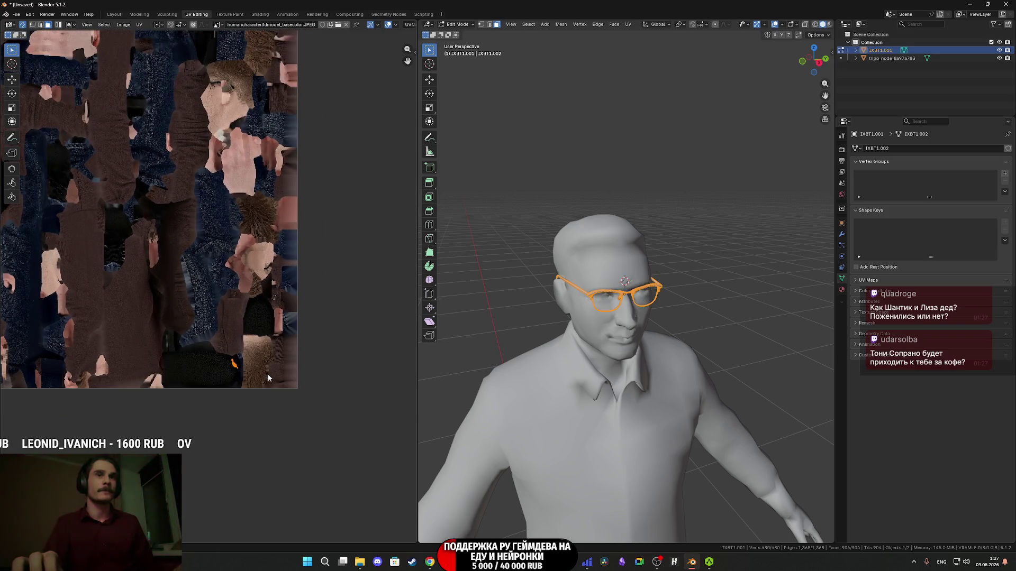
key("Tab")
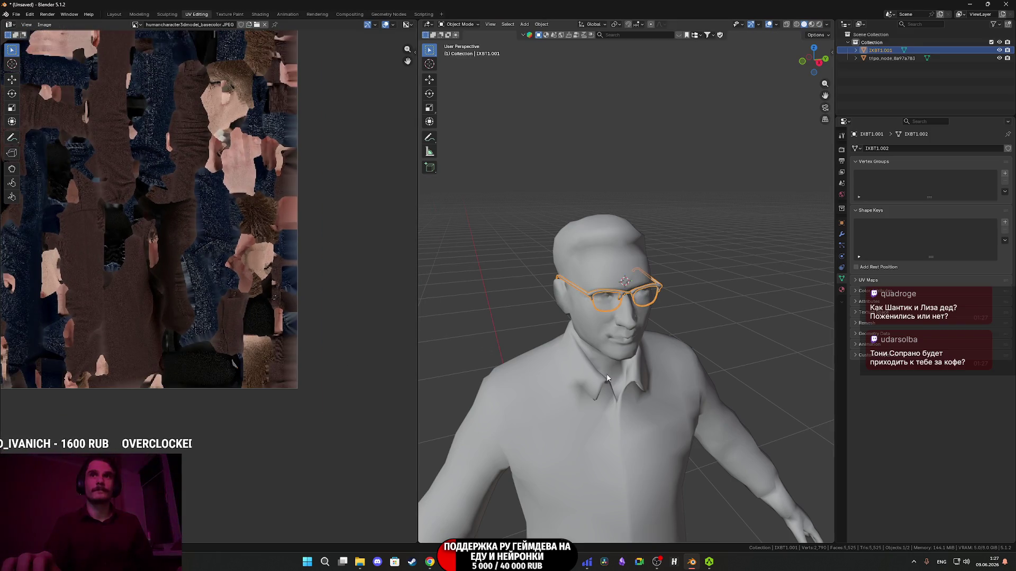
Select the glasses, then the body as active, and join them with Ctrl+J.
middle_click_drag(604, 377, 572, 371)
left_click(572, 371)
left_click(555, 318, "shift")
left_click(561, 312, "shift")
left_click(578, 276, "shift")
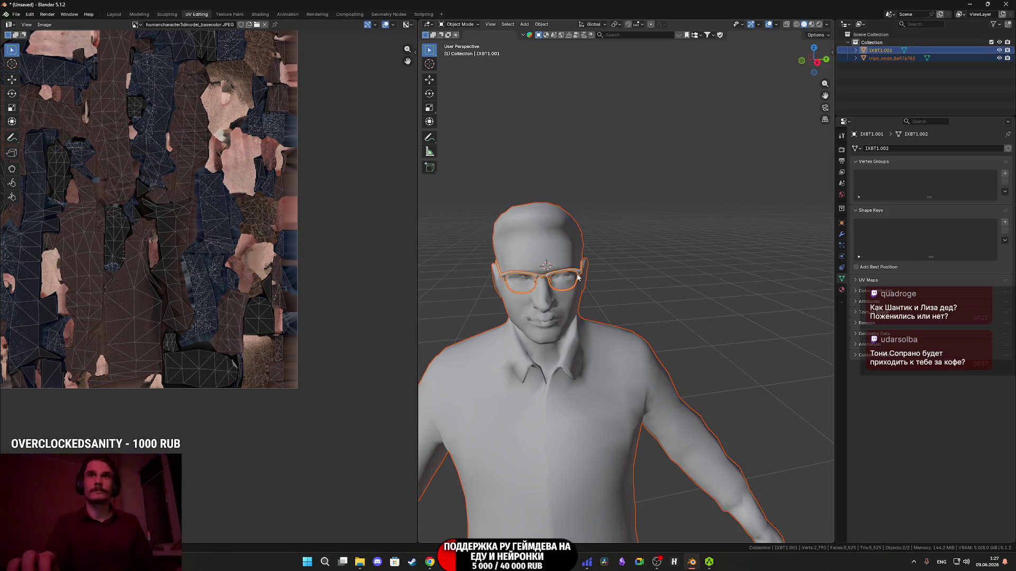
left_click(577, 278)
left_click(549, 256, "shift")
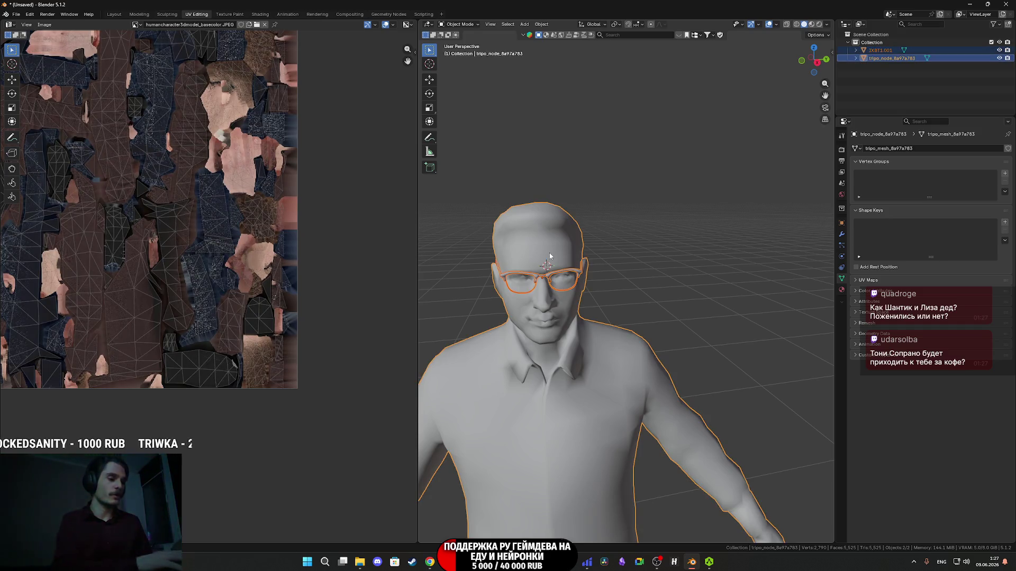
key("ctrl+j")
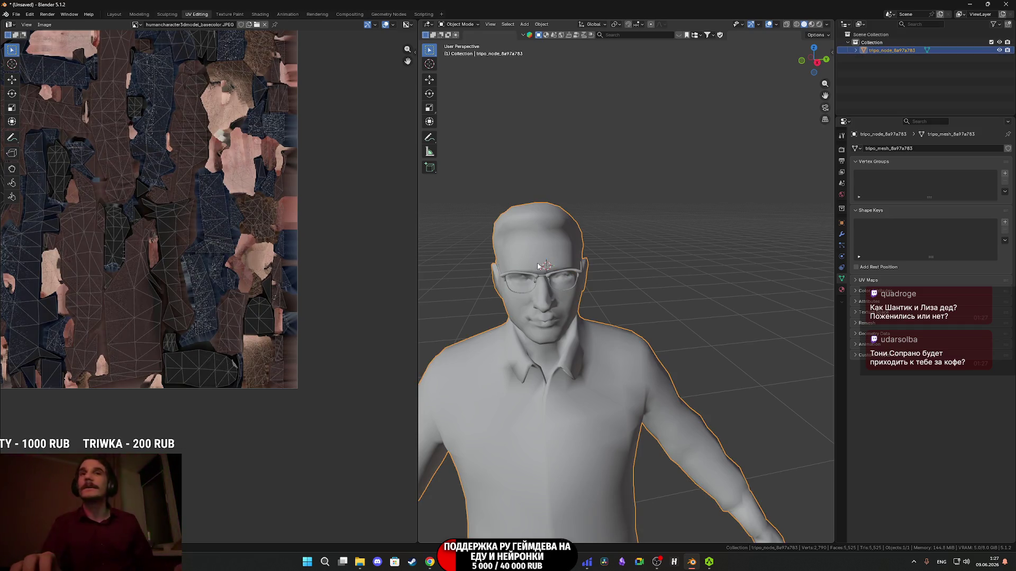
In Edit Mode, move the glasses' UV island near the texture's lower edge, then exit.
key("Tab")
scroll(253, 290, "down", 2)
scroll(95, 218, "up", 4)
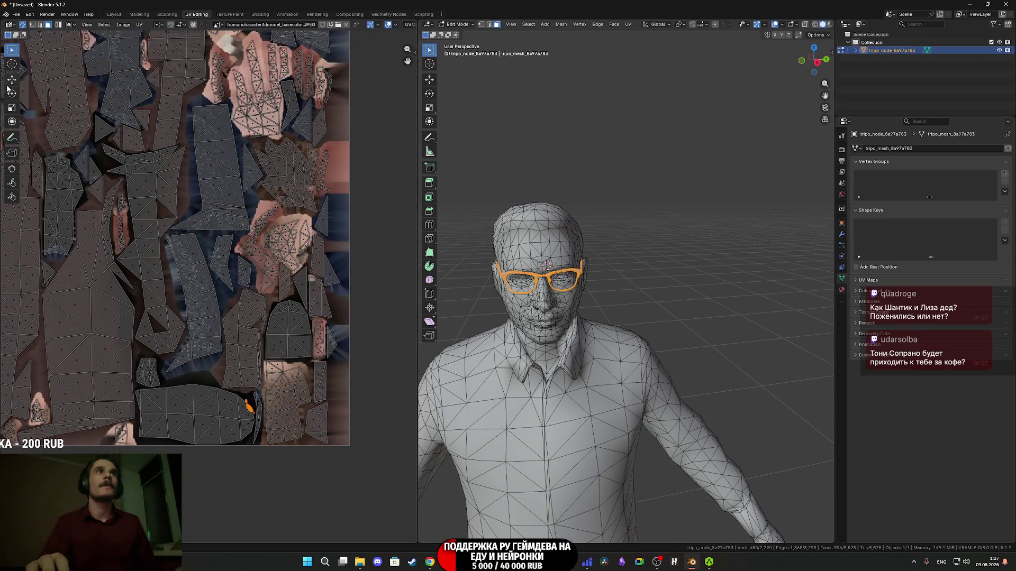
left_click(11, 80)
scroll(215, 321, "up", 3)
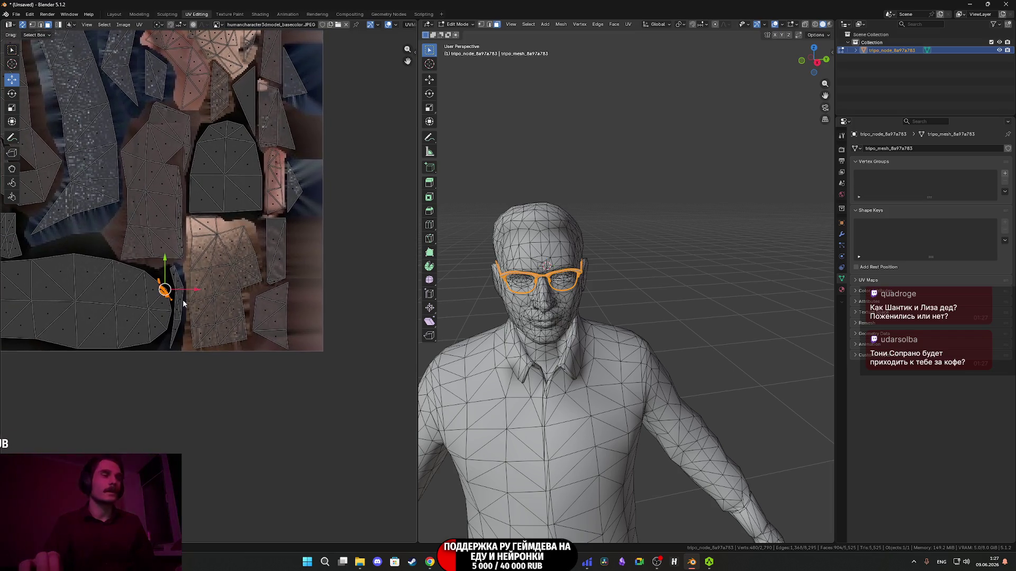
key("g")
left_click(327, 330)
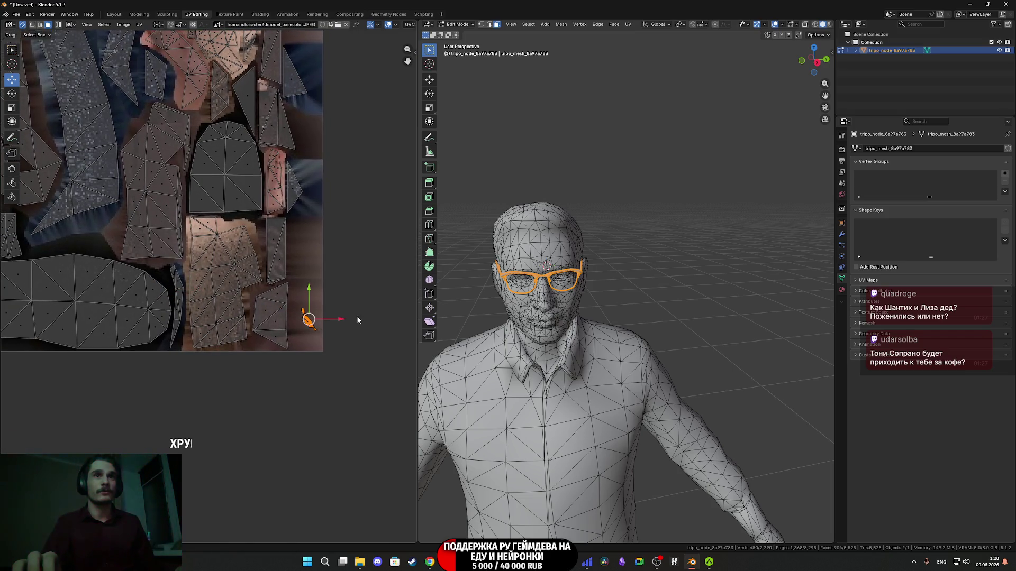
scroll(346, 336, "down", 4)
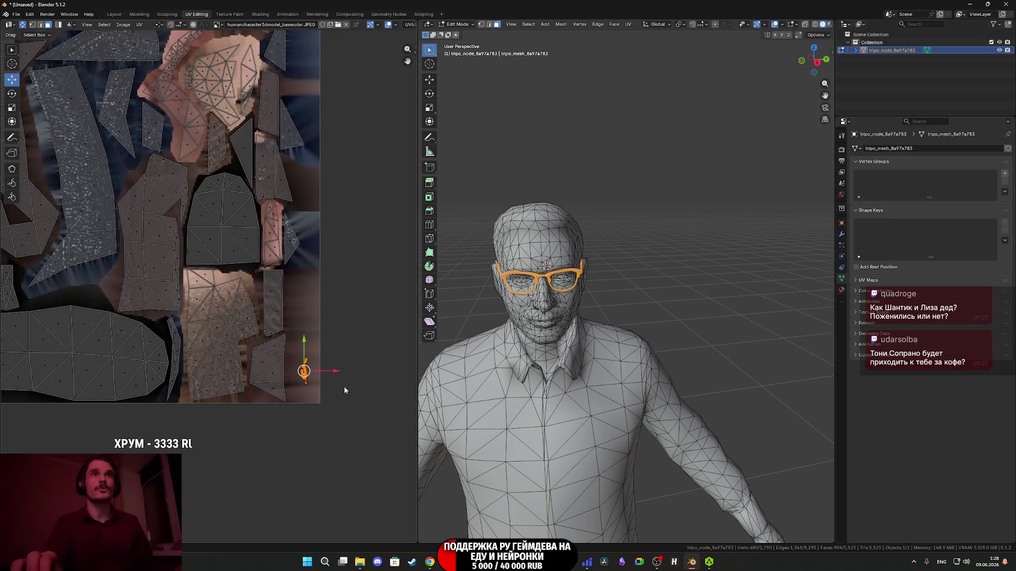
mouse_move(368, 460)
middle_mouse_down()
mouse_move(423, 469)
mouse_move(424, 522)
mouse_move(442, 542)
middle_mouse_up()
scroll(275, 384, "up", 5)
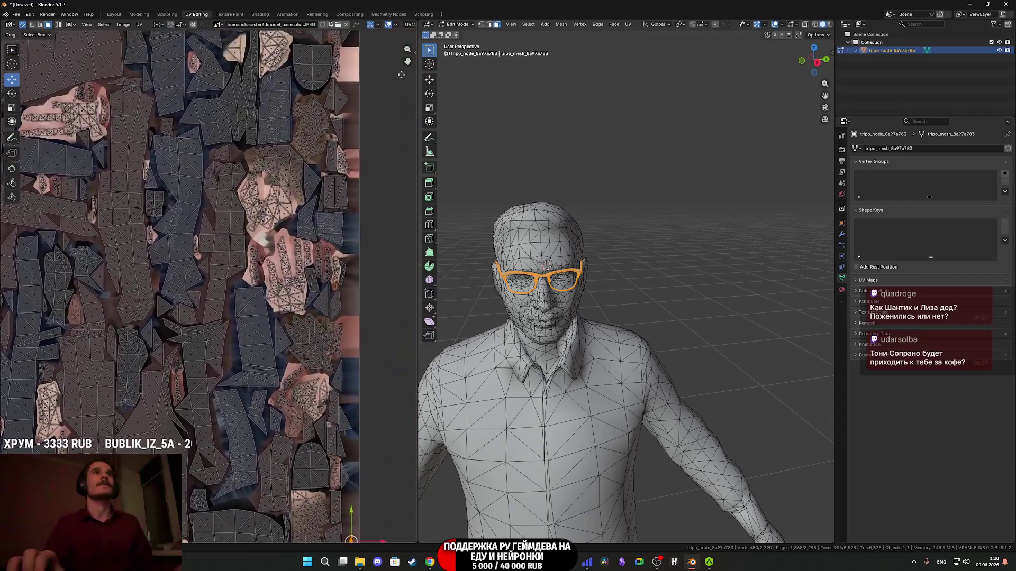
middle_click_drag(275, 383, 250, 360)
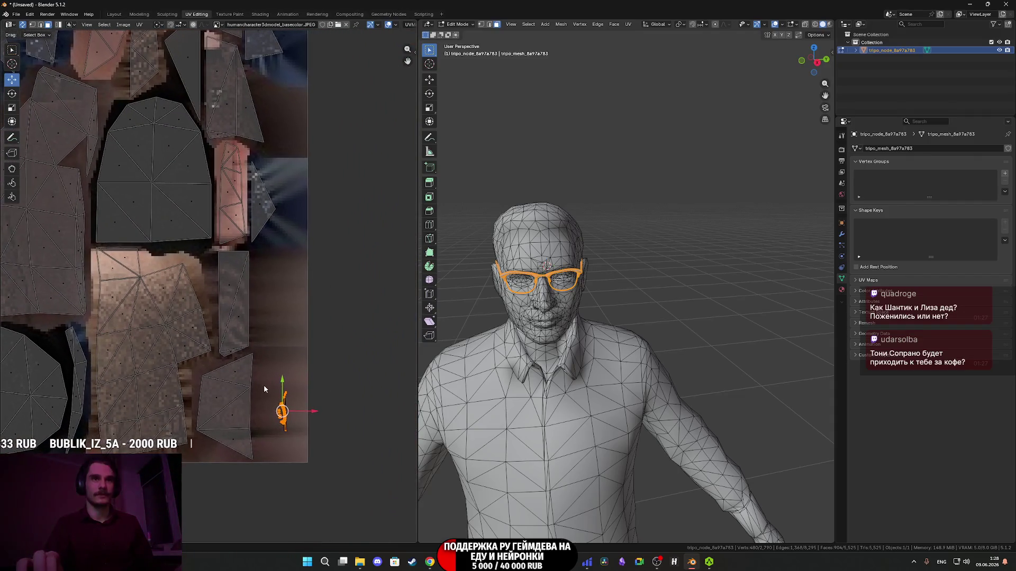
key("Tab")
View the dark-glassed character in Material Preview shading, then switch to the Twitch dashboard.
left_click(663, 304)
mouse_move(664, 303)
middle_mouse_down()
mouse_move(631, 283)
mouse_move(637, 340)
middle_mouse_up()
key("z")
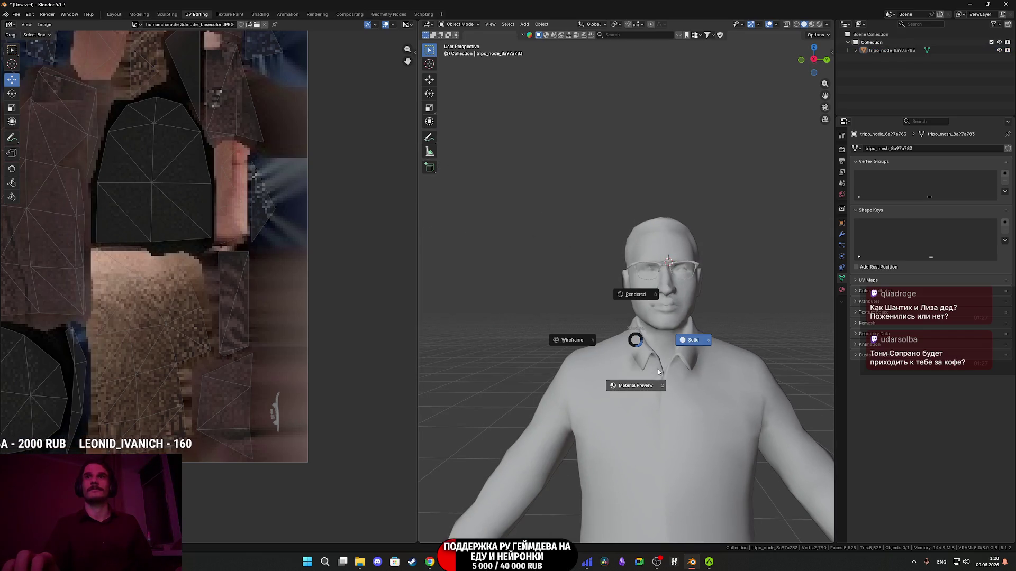
left_click(652, 386)
middle_click_drag(757, 321, 730, 316)
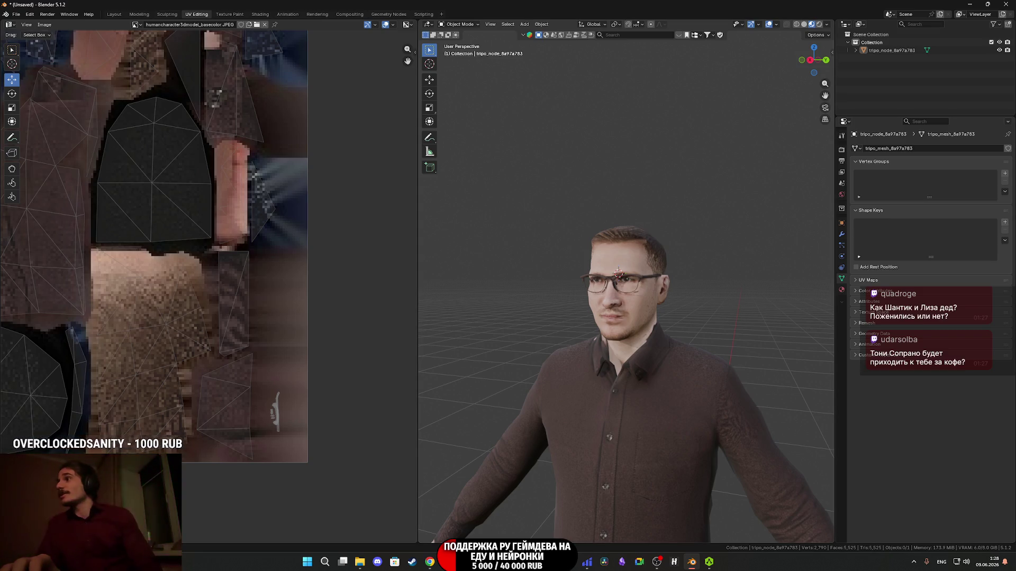
key("alt+Tab")
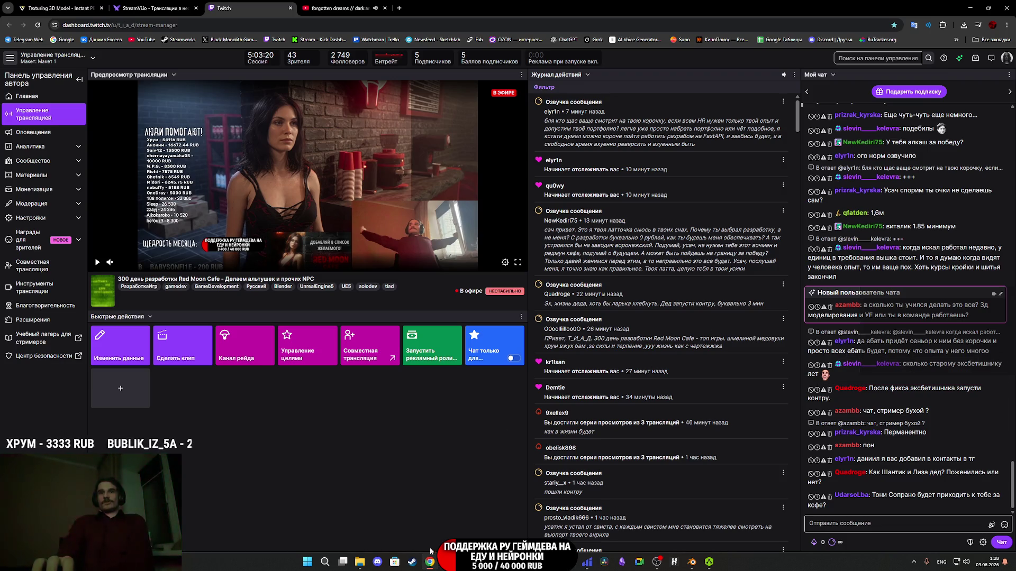
Open Watchman's Steam store page and view its third screenshot in the fullscreen viewer.
left_click(413, 562)
scroll(53, 205, "up", 15)
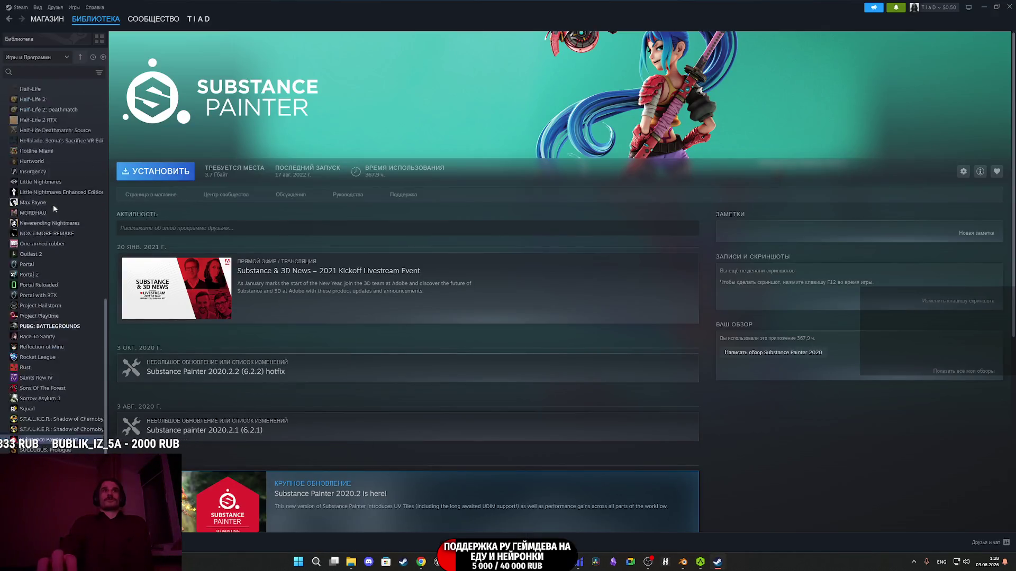
left_click(33, 201)
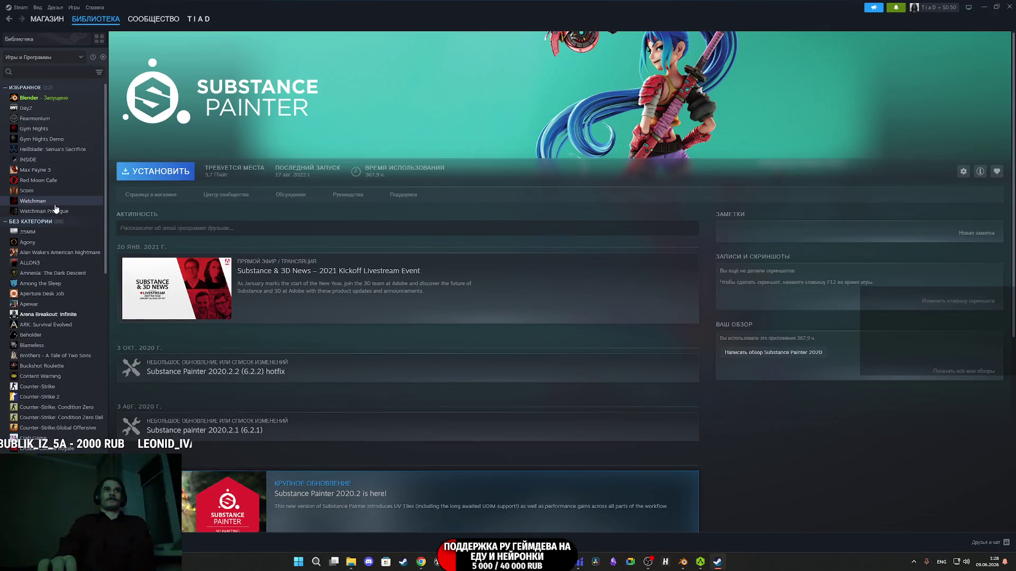
left_click(151, 195)
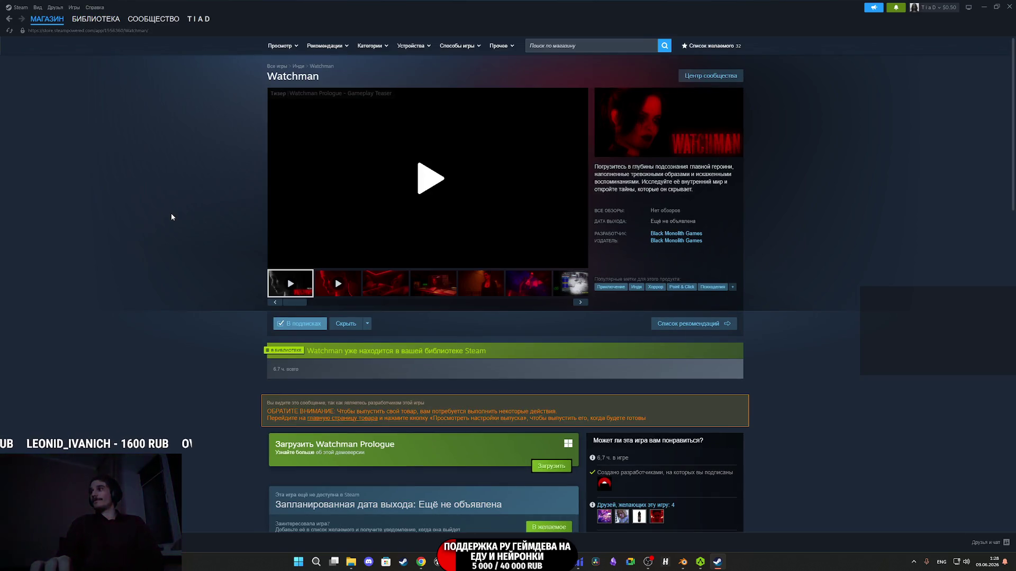
left_click(385, 284)
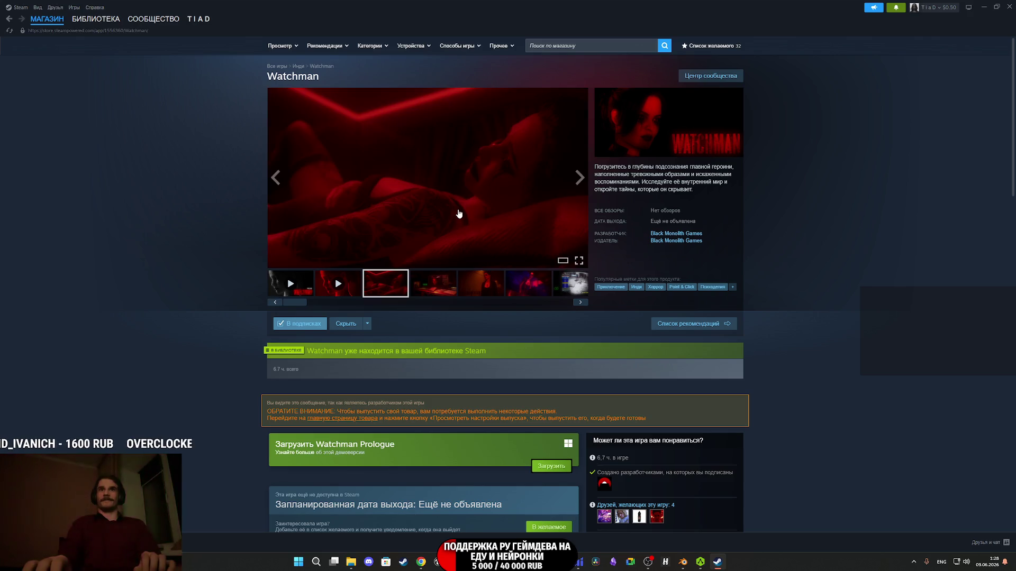
left_click(459, 215)
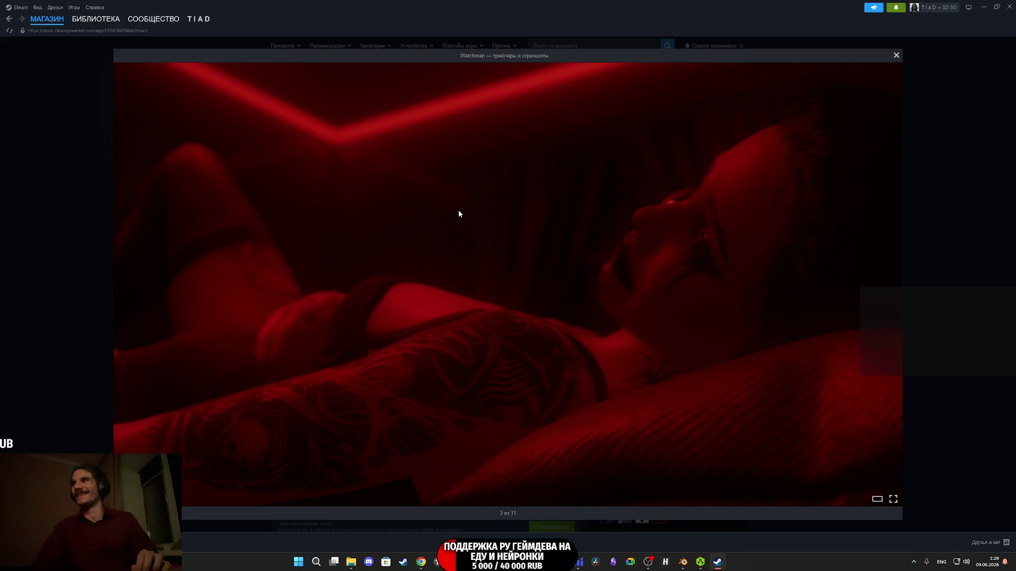
Step through the Watchman screenshots up to image 11 of 11.
key("Right")
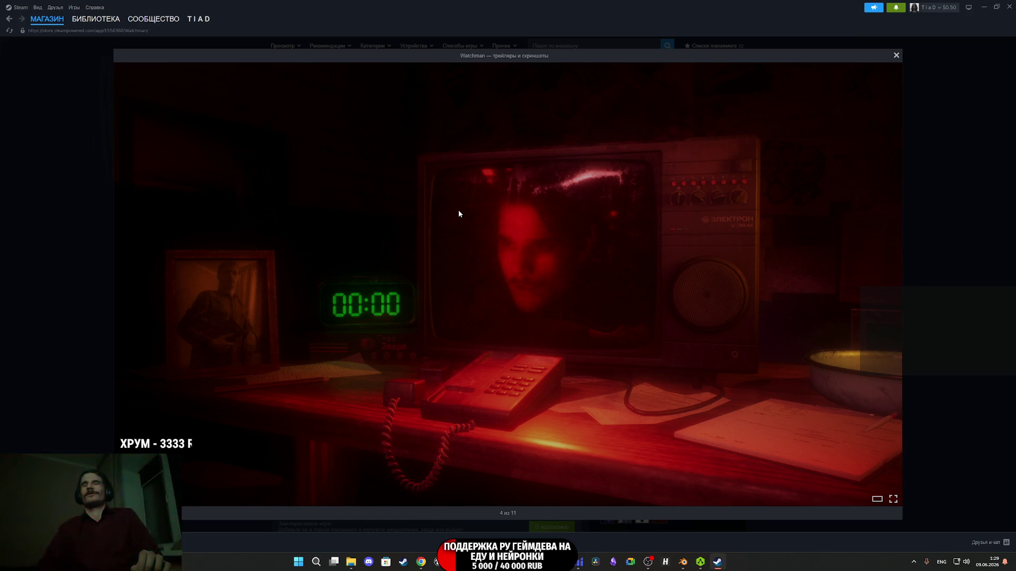
key("Right")
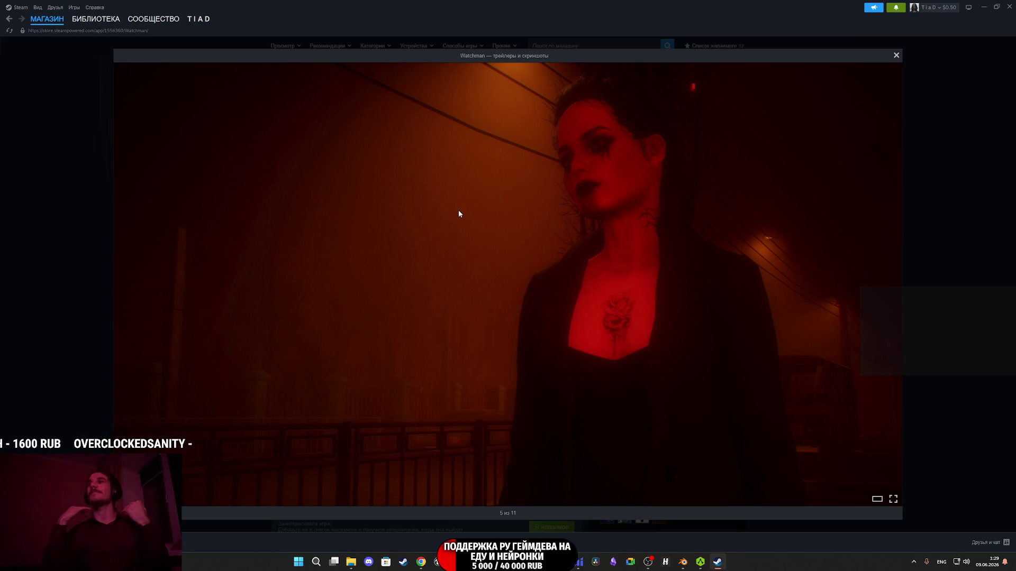
key("Right")
key("Right")
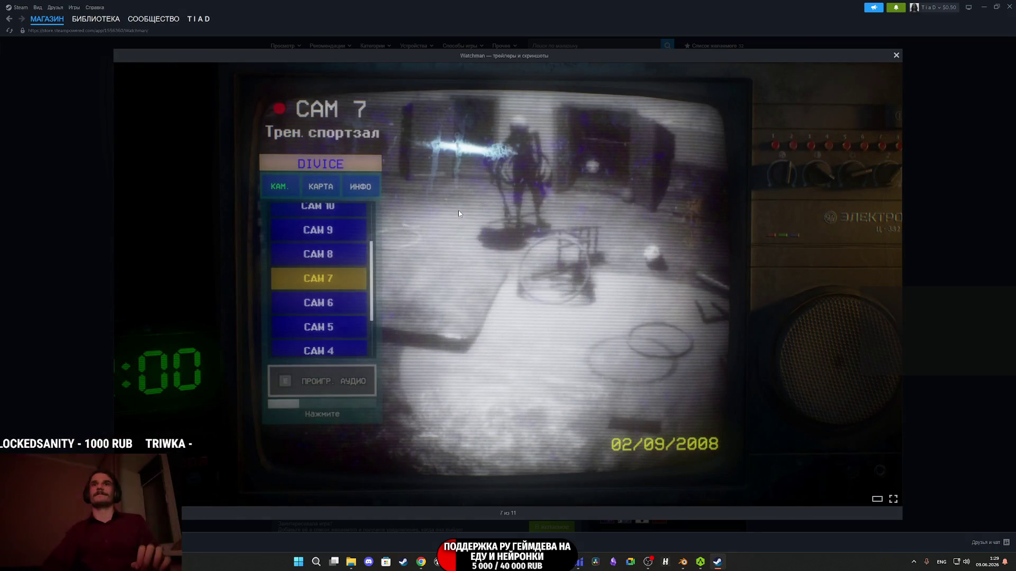
key("Right")
key("Right")
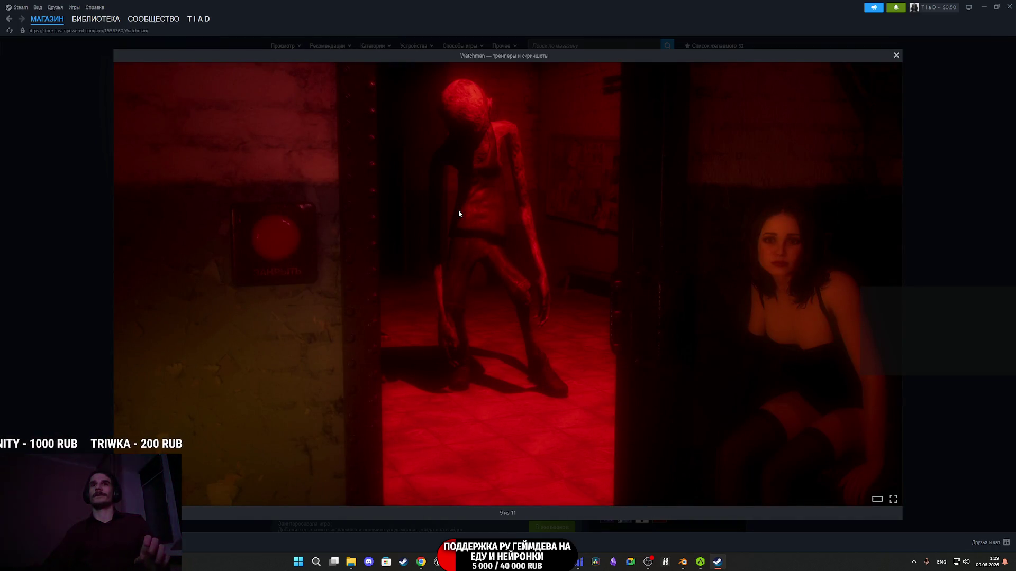
key("Right")
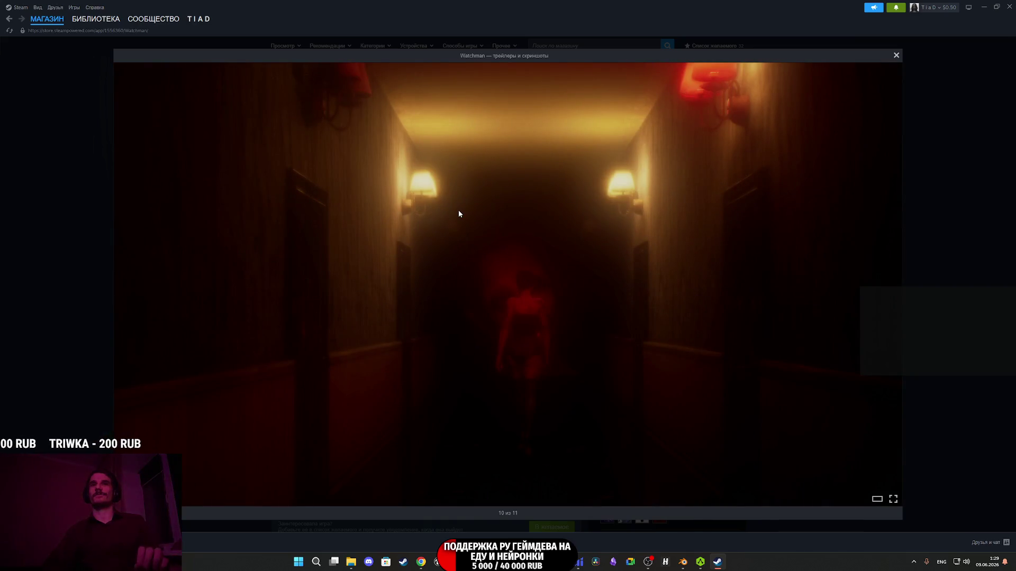
key("Right")
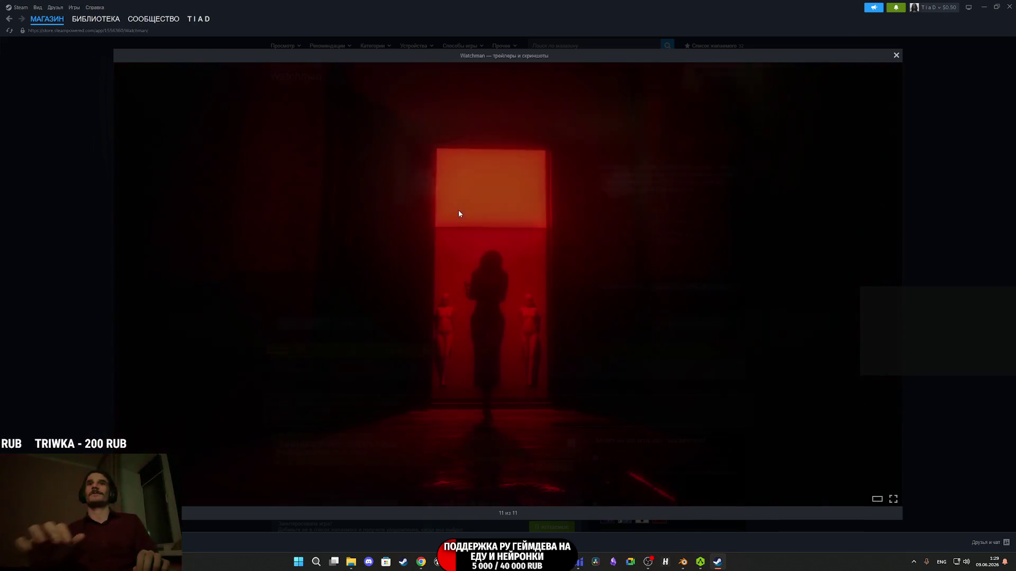
Close the screenshot viewer, briefly reopening the last image, and scroll down the store page.
left_click(896, 55)
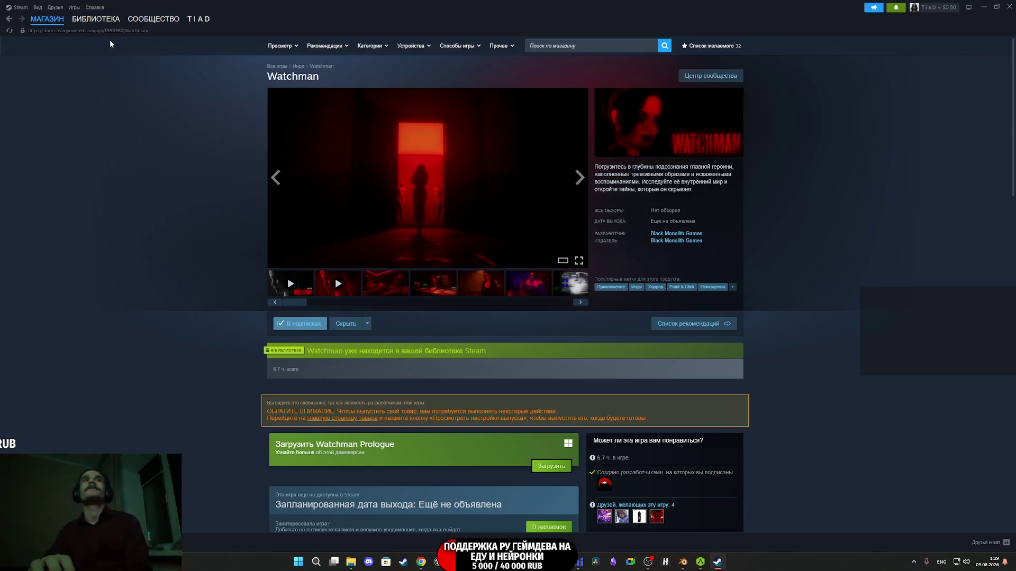
left_click(418, 204)
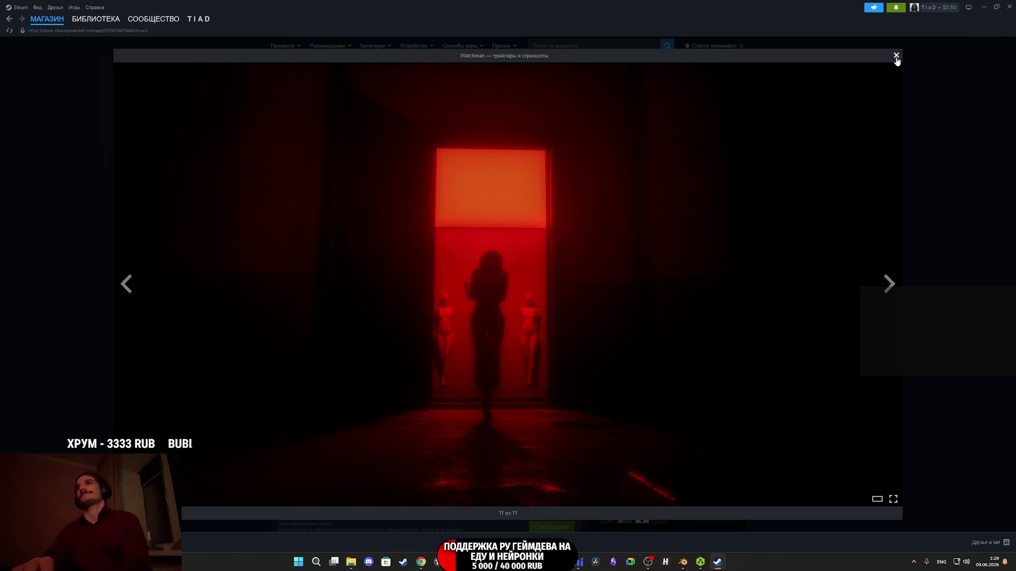
left_click(896, 60)
scroll(429, 297, "down", 5)
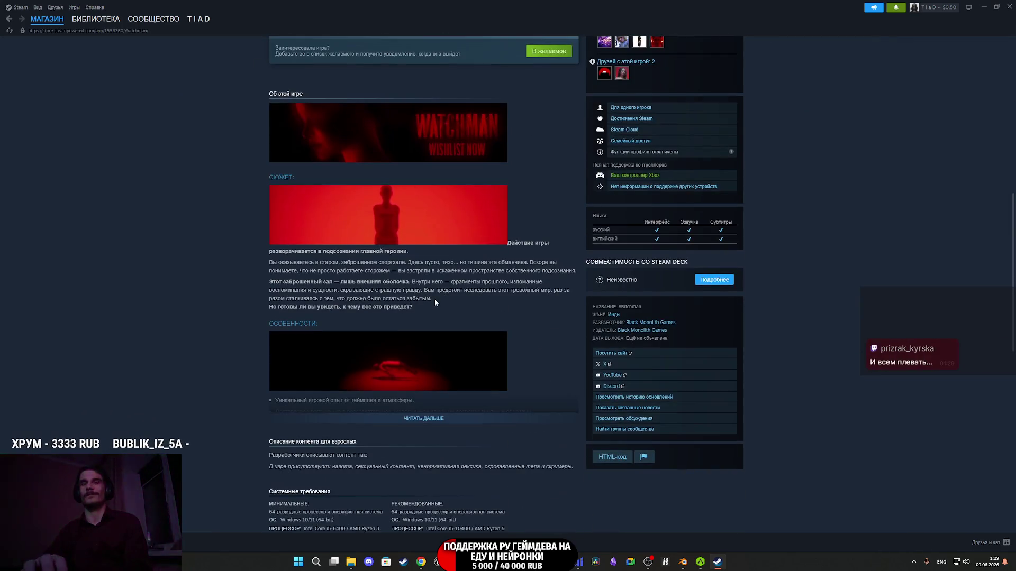
Return to Watchman's library page, then close the Steam window.
scroll(435, 302, "down", 6)
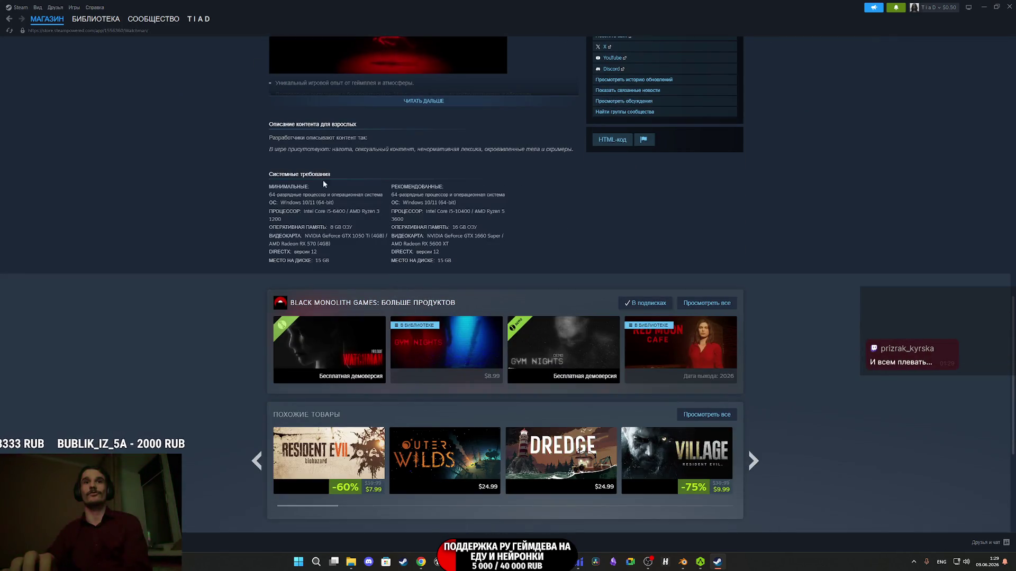
left_click(86, 20)
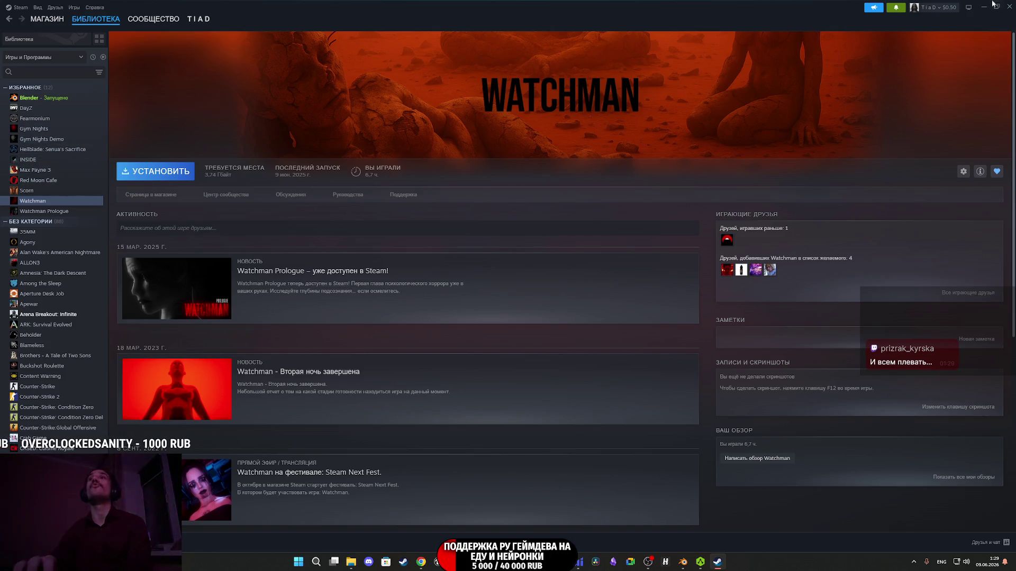
left_click(1009, 6)
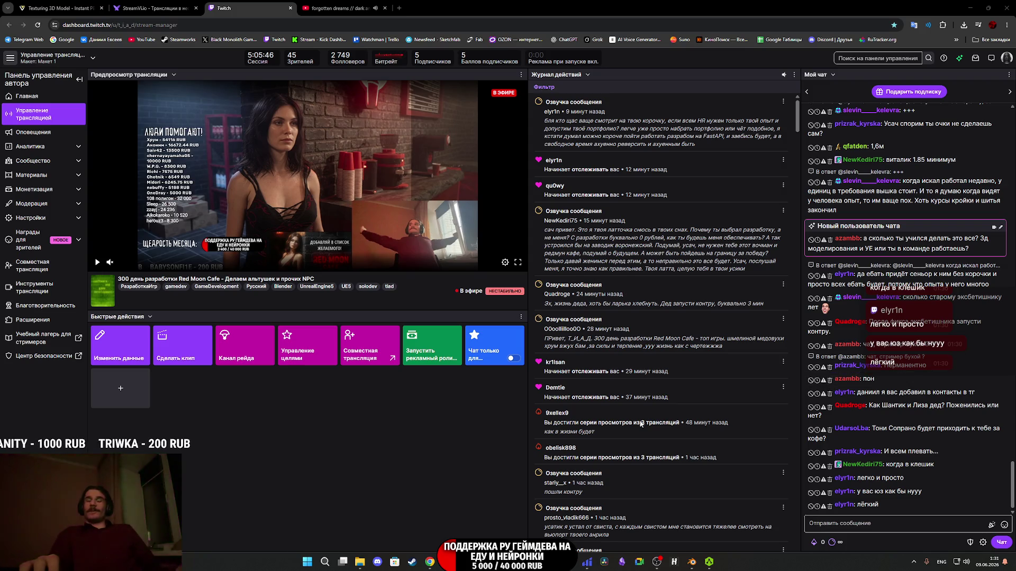
Bring Substance 3D Painter, then Blender, to the front from the taskbar.
mouse_move(517, 562)
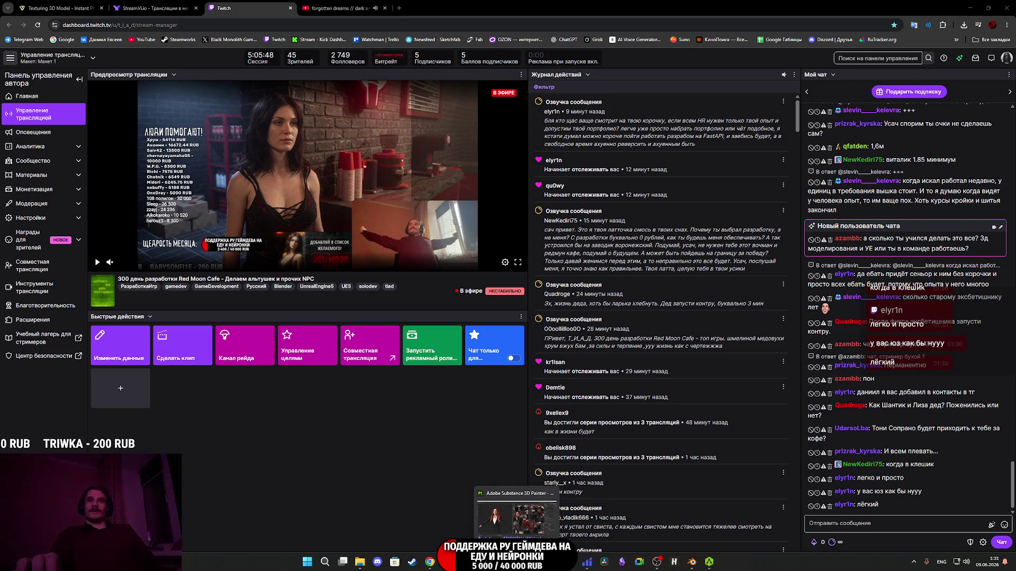
left_click(516, 518)
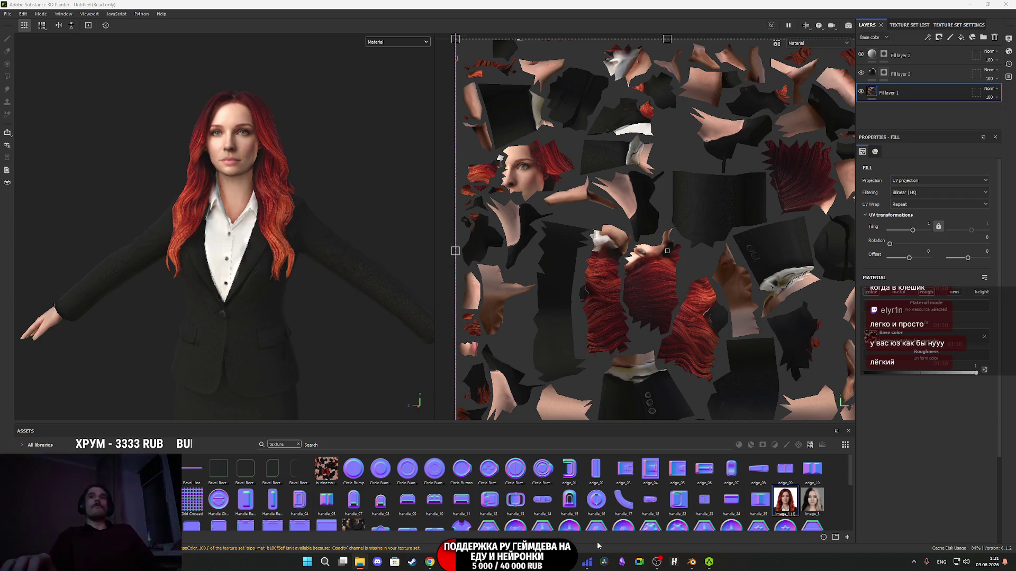
left_click(697, 567)
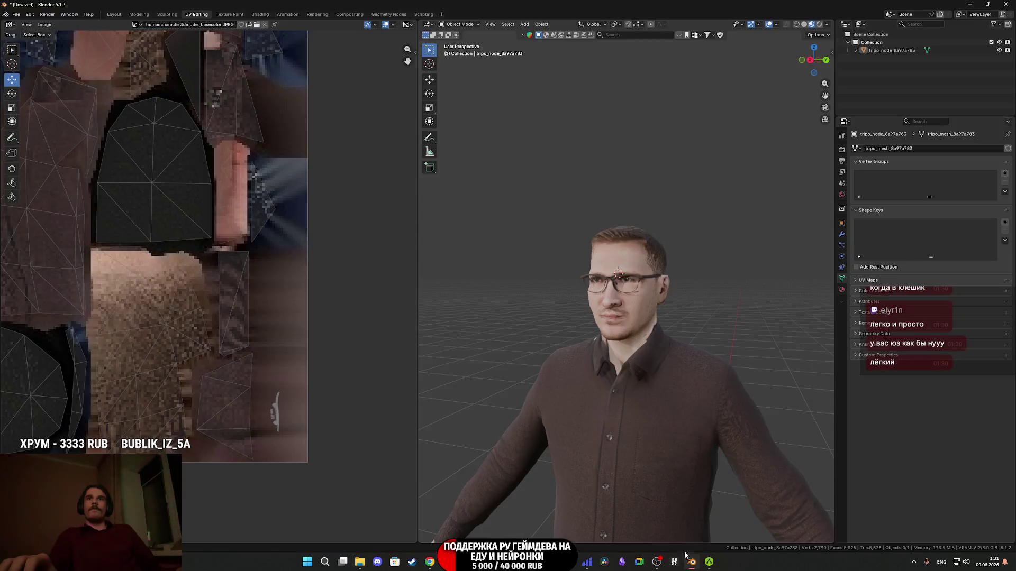
Select the character and toggle into Edit Mode and back to inspect its mesh and UVs.
mouse_move(579, 366)
middle_mouse_down()
mouse_move(557, 366)
mouse_move(567, 365)
middle_mouse_up()
left_click(567, 365)
scroll(567, 366, "down", 4)
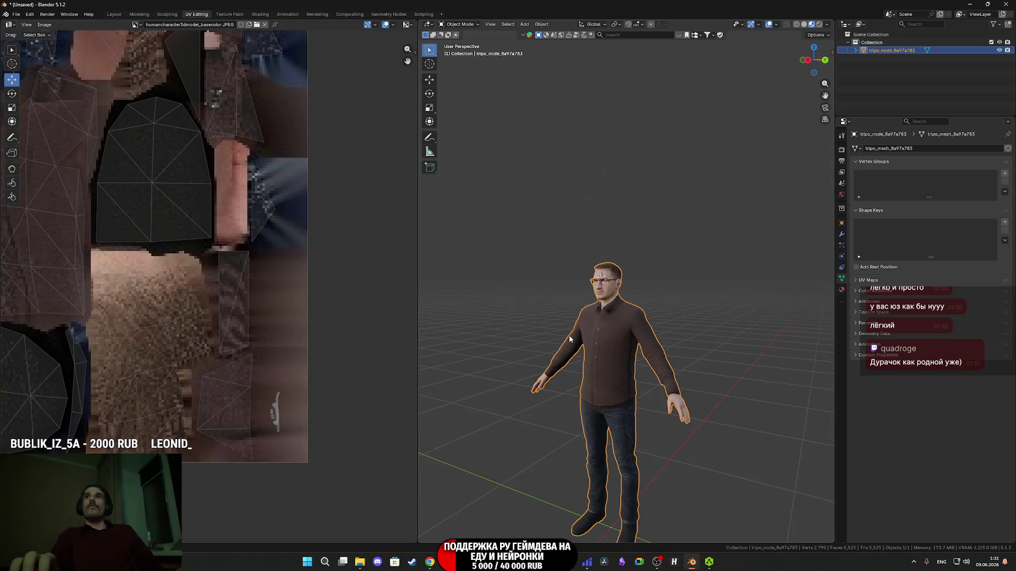
key("Tab")
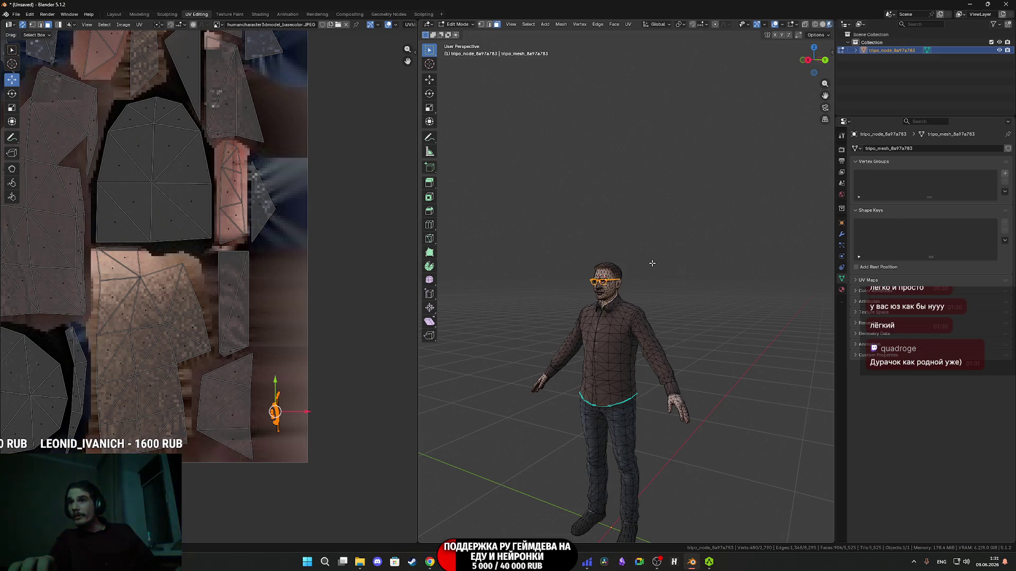
key("Tab")
Reselect the character, cancel the Save dialog, and switch to the Layout workspace.
left_click(663, 279)
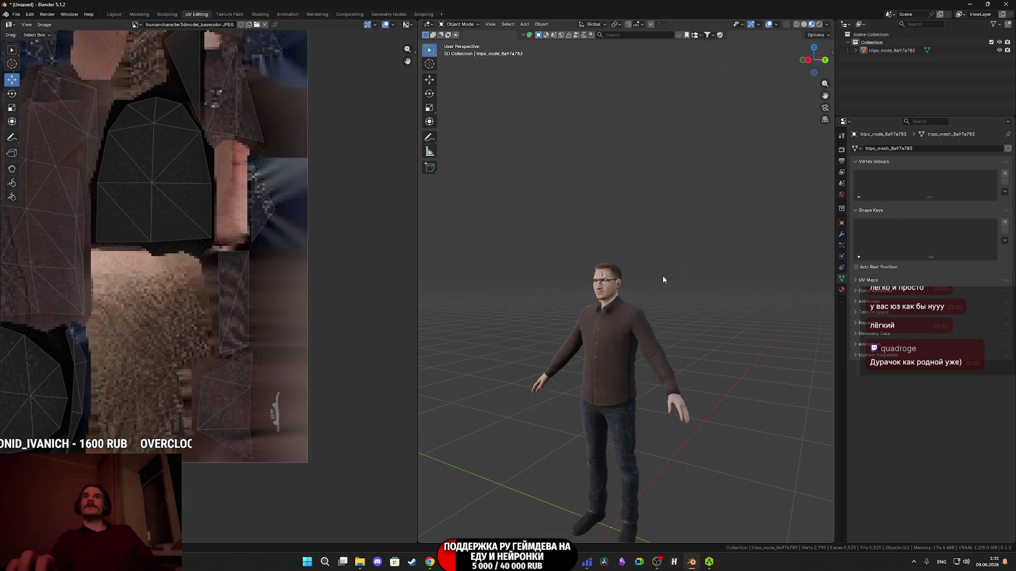
left_click(624, 306)
middle_click_drag(636, 310, 683, 307)
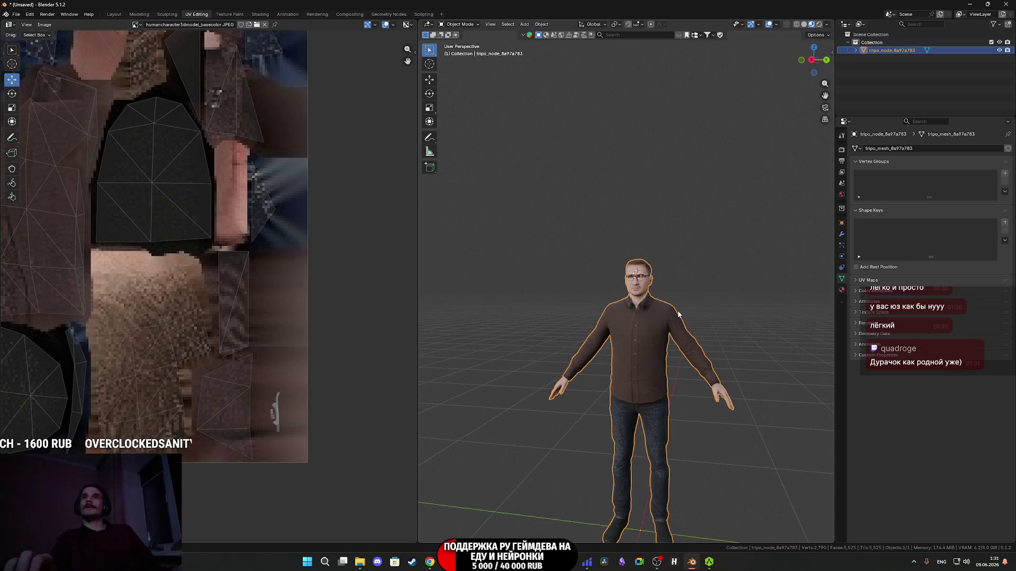
key("ctrl+s")
left_click(626, 422)
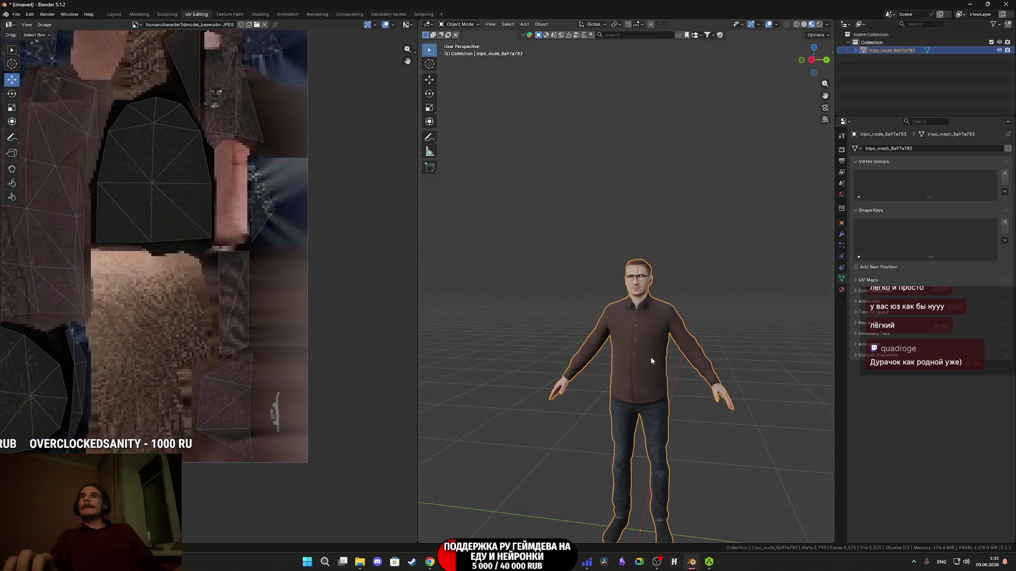
left_click(111, 13)
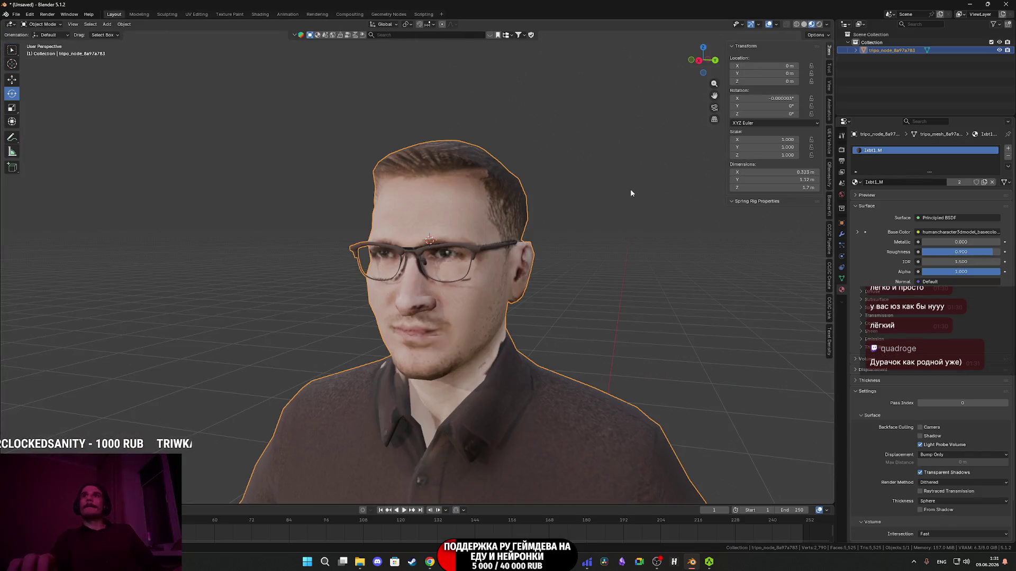
Scale the character up slightly to about 1.78 m tall.
scroll(607, 246, "down", 4)
scroll(566, 242, "down", 3)
key("s")
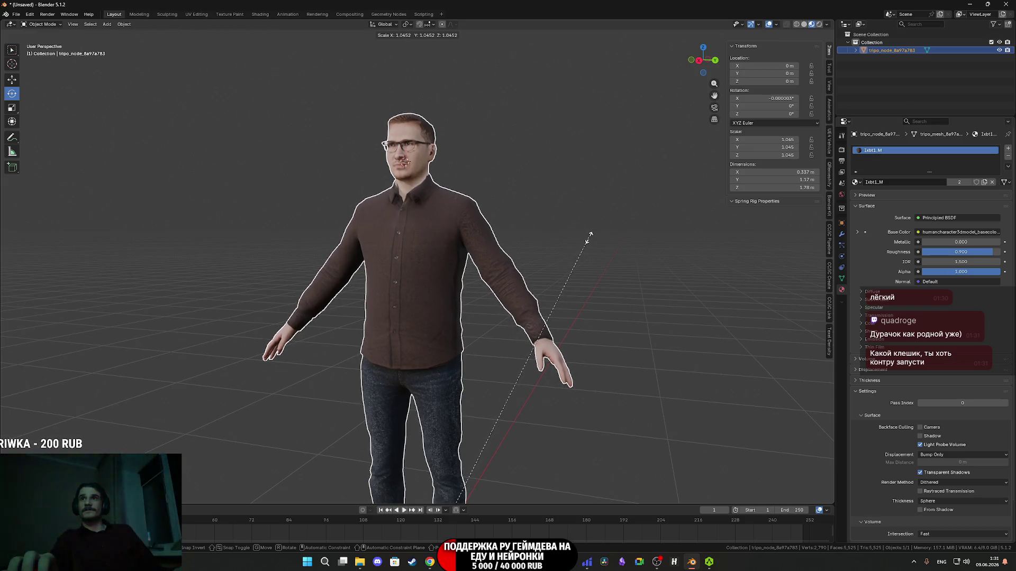
left_click(588, 238)
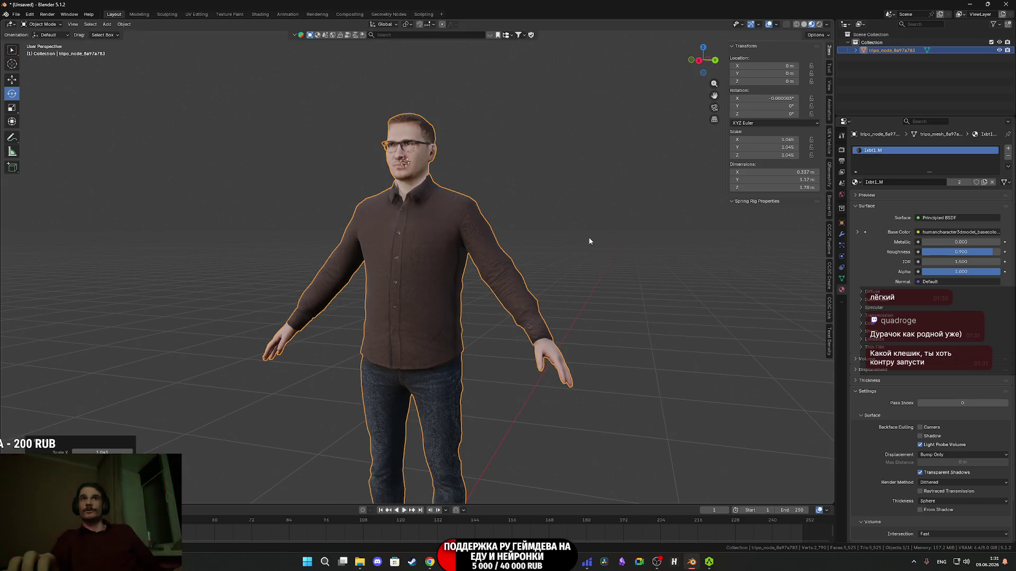
Set the object's origin to the 3D cursor and zero the character's location.
left_click(124, 24)
mouse_move(139, 41)
left_click(227, 59)
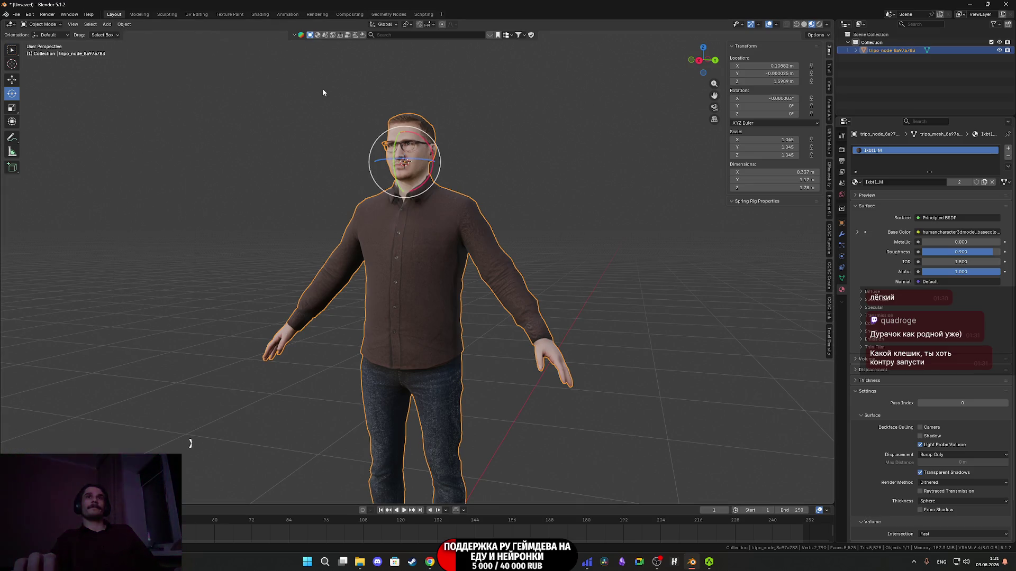
key("ctrl+z")
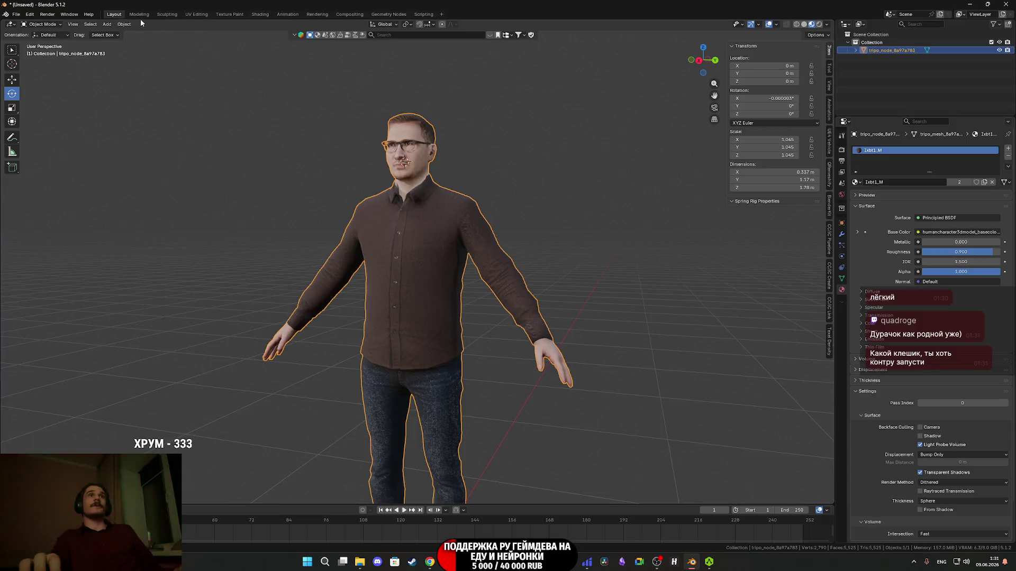
Apply the scale so the transform reads 1.000 on all axes.
left_click(124, 24)
mouse_move(147, 64)
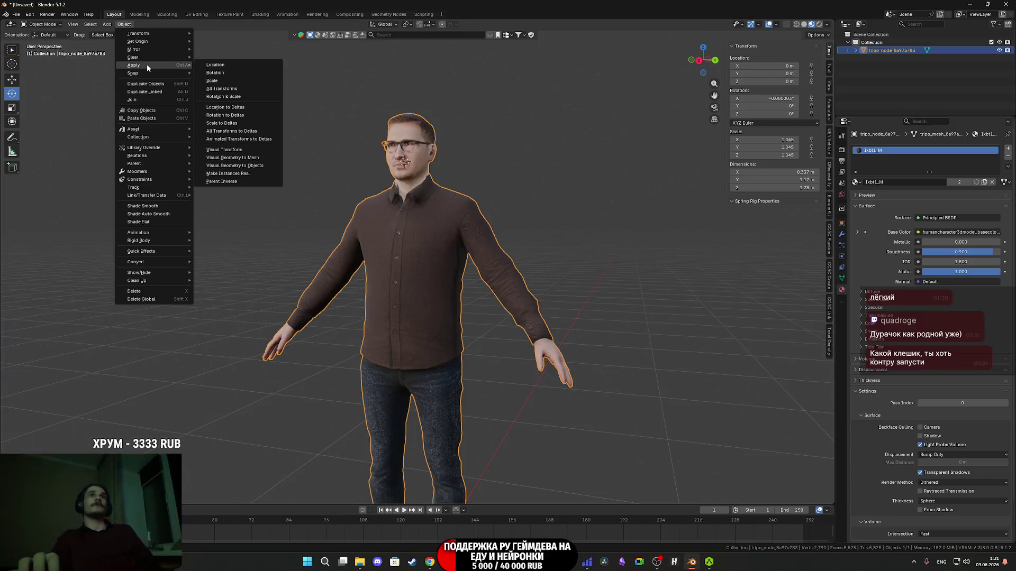
left_click(238, 80)
middle_click_drag(466, 240, 524, 211)
left_click(16, 14)
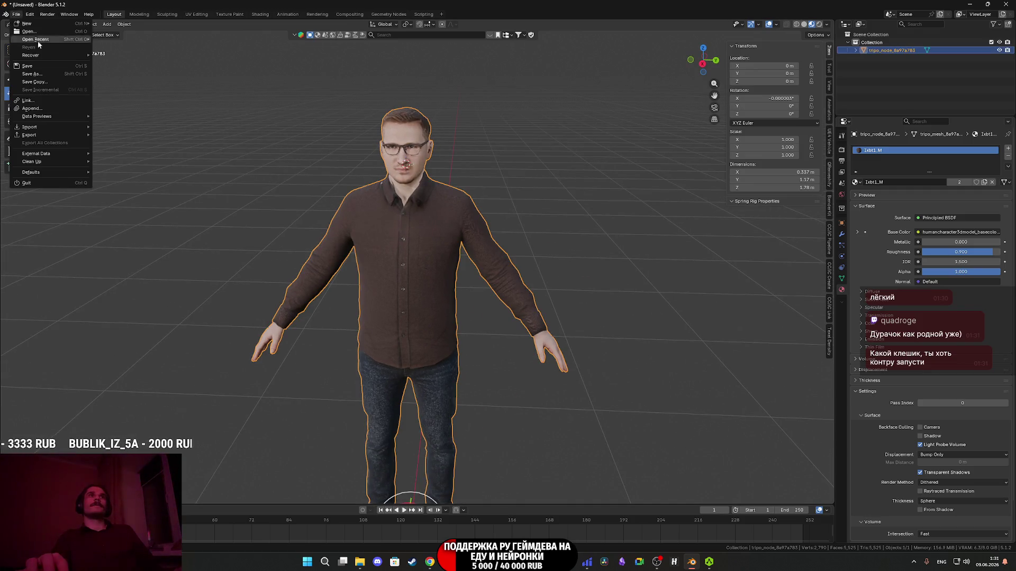
Start an FBX export from Blender and create a new IXBT1 folder inside New.
mouse_move(37, 135)
left_click(121, 198)
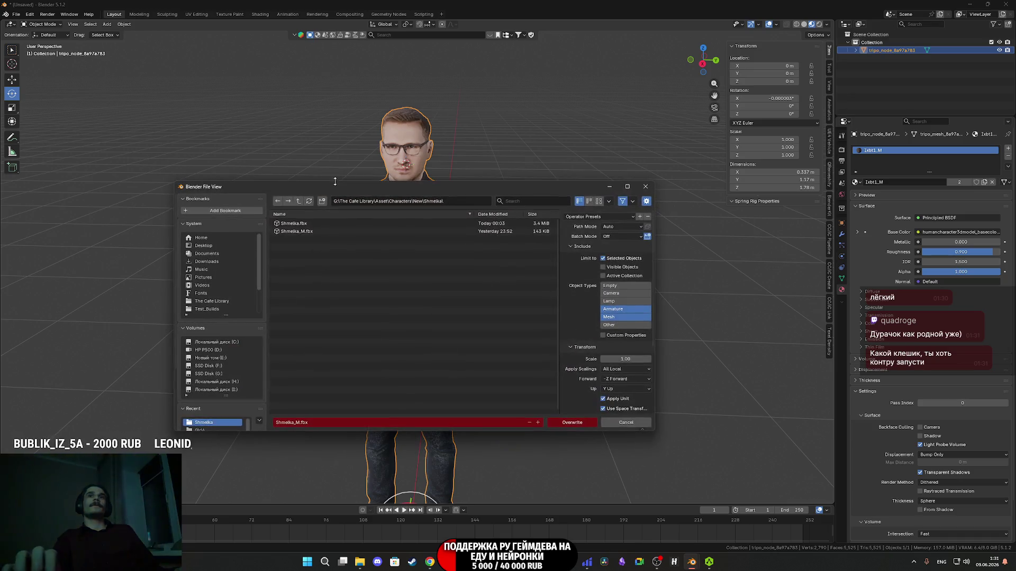
left_click(299, 202)
left_click(321, 201)
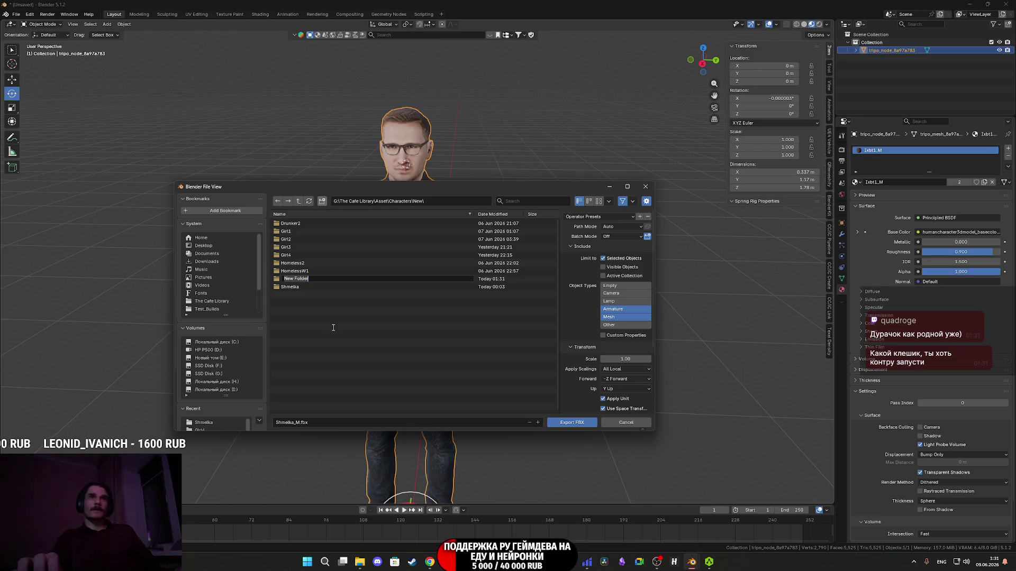
type("IXBT1")
key("Return")
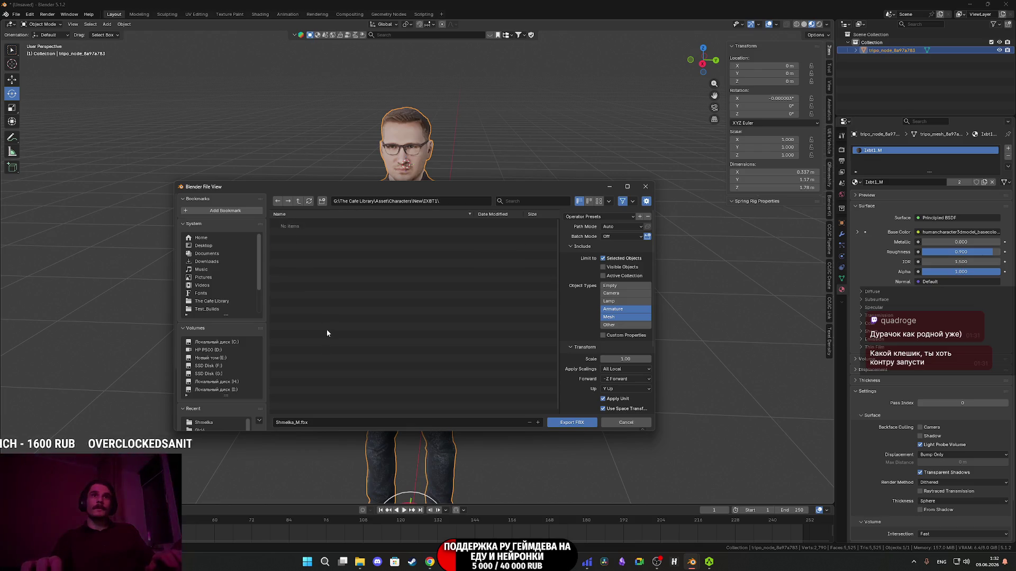
Name the file IXBT_1M.fbx, export it, and frame the whole character.
left_click(329, 424)
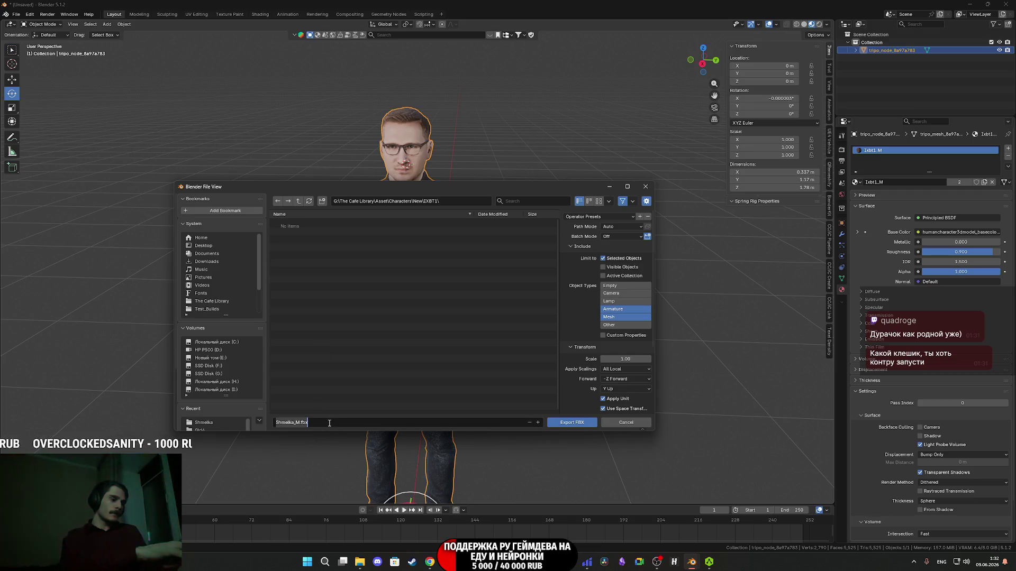
type("IXBT_")
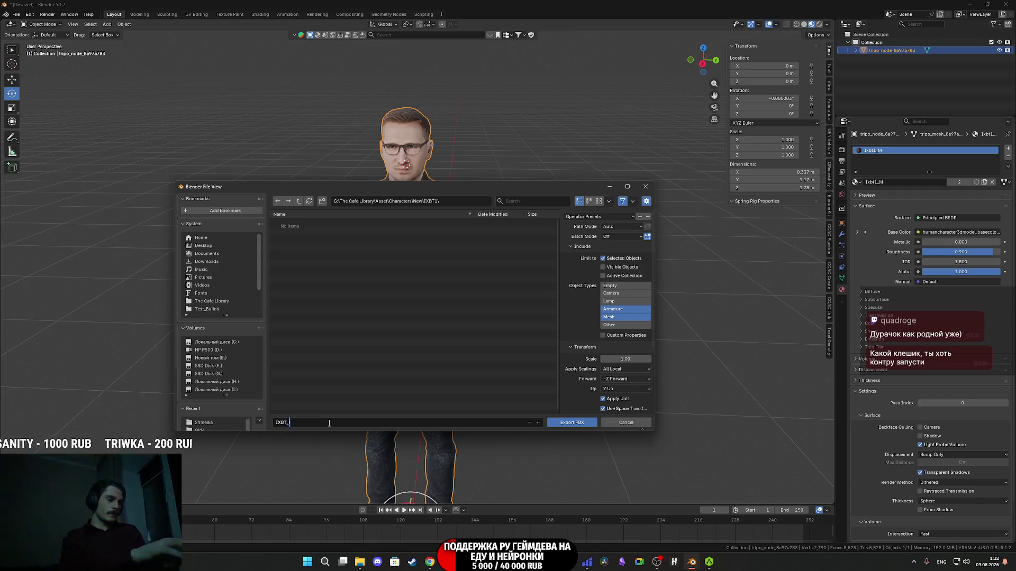
type("M")
left_click(372, 416)
left_click(292, 423)
left_click(289, 422)
type("1")
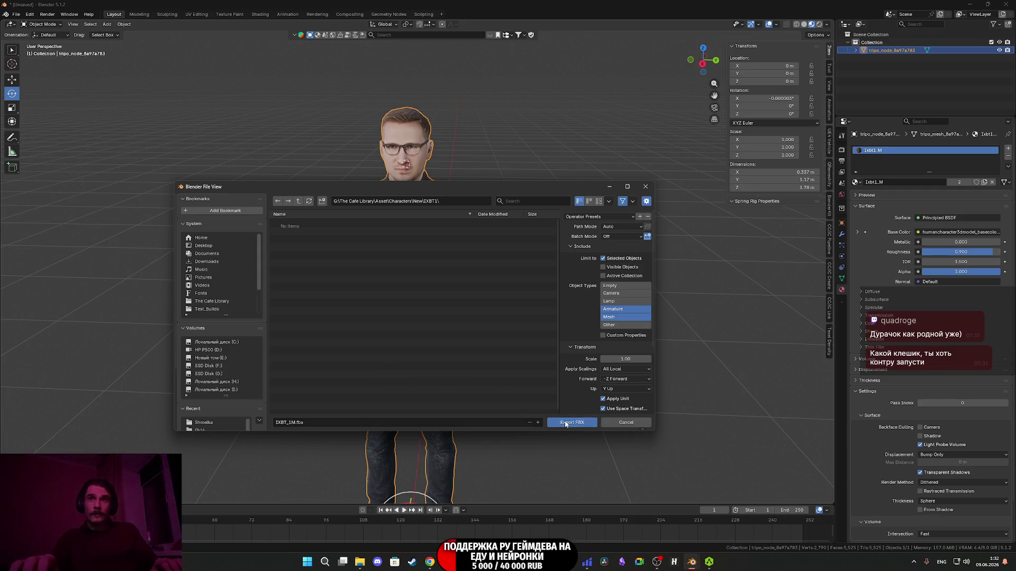
left_click(565, 424)
key("KP_Decimal")
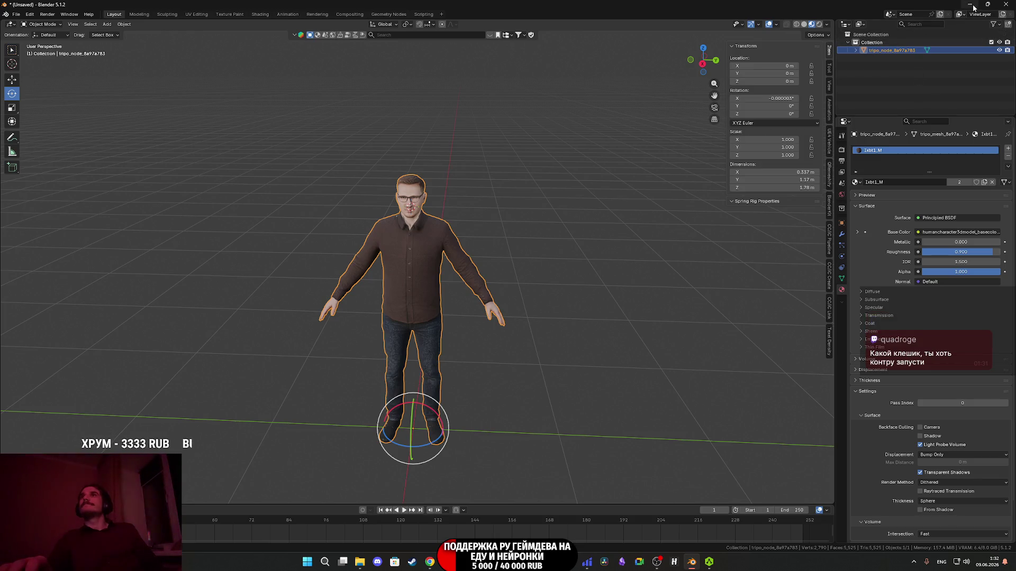
key("alt+Tab")
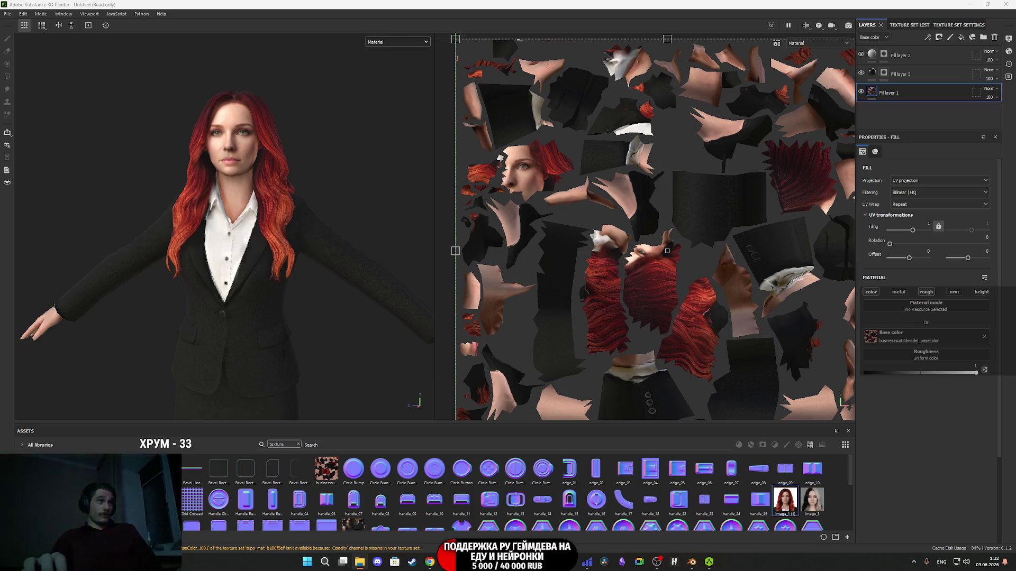
Swap the project mesh to IXBT_1M.fbx and import the human texture into the project.
key("ctrl+alt+shift+p")
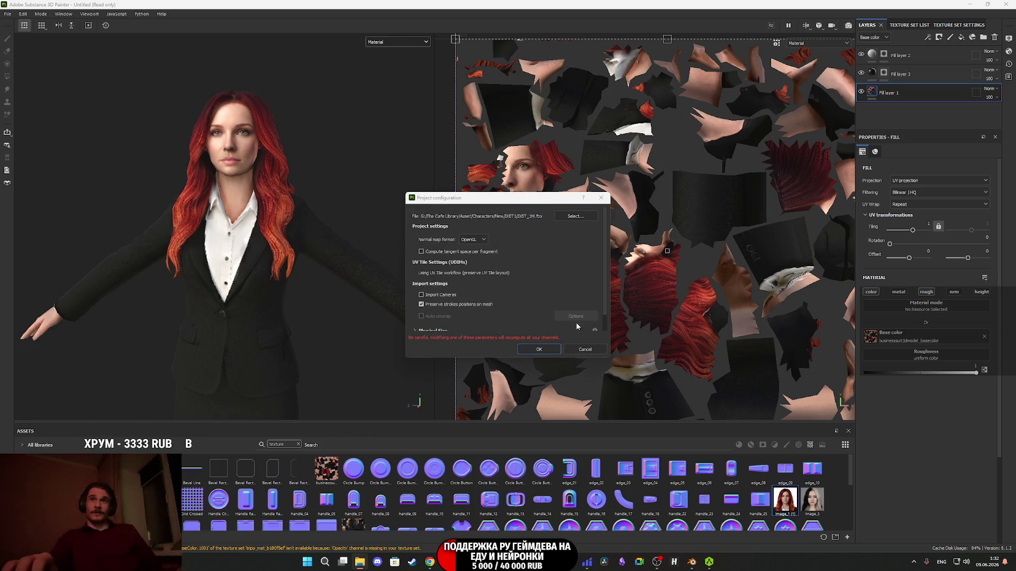
left_click(540, 349)
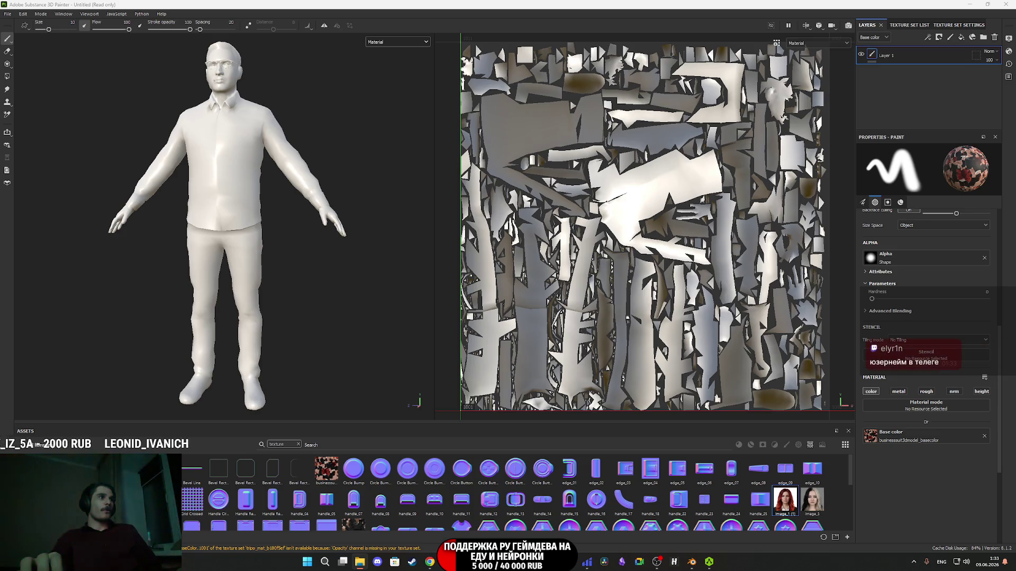
mouse_move(2, 439)
left_mouse_down()
mouse_move(306, 435)
mouse_move(371, 484)
left_mouse_up()
left_click(609, 201)
left_click(625, 225)
left_click(608, 375)
left_click(613, 394)
left_click(565, 388)
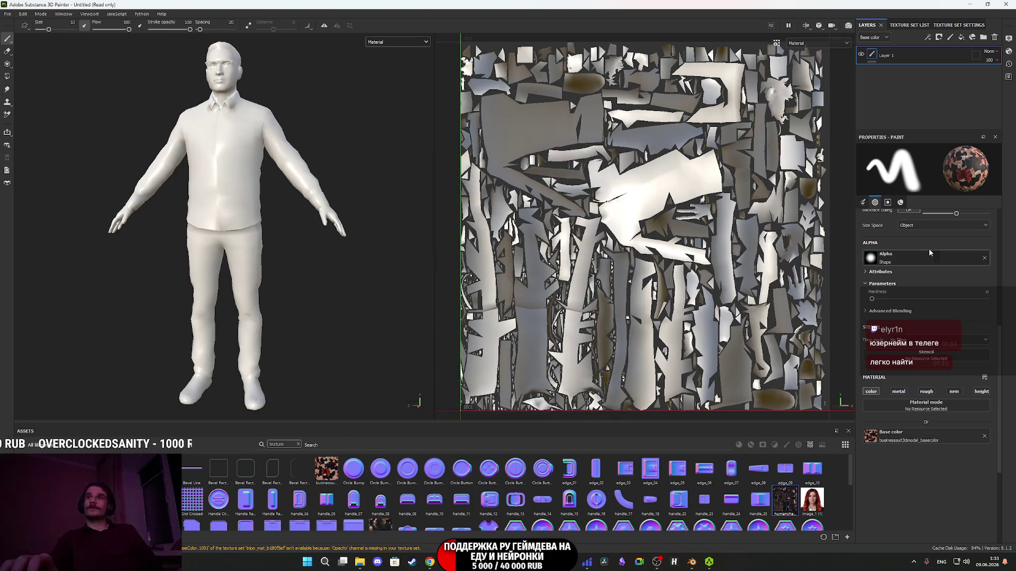
Replace the paint layer with a fill layer using the texture as base colour, metallic off.
left_click(912, 26)
left_click(867, 25)
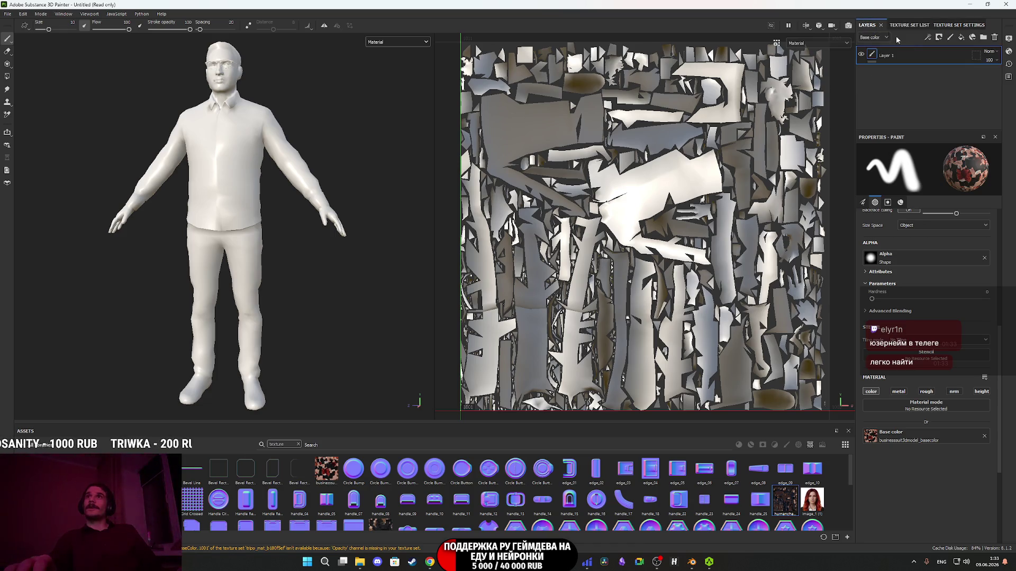
left_click(995, 37)
left_click(961, 37)
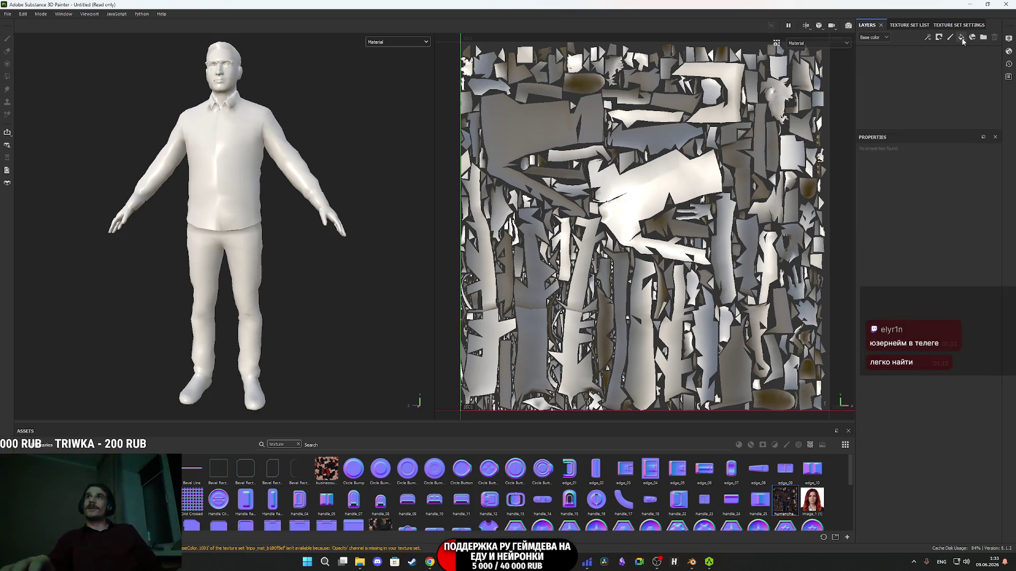
mouse_move(786, 500)
left_mouse_down()
mouse_move(812, 500)
mouse_move(947, 344)
left_mouse_up()
left_click(904, 294)
Disable normal and height on the fill, set roughness to 1, and view the face frontally.
left_click(954, 292)
left_click(982, 292)
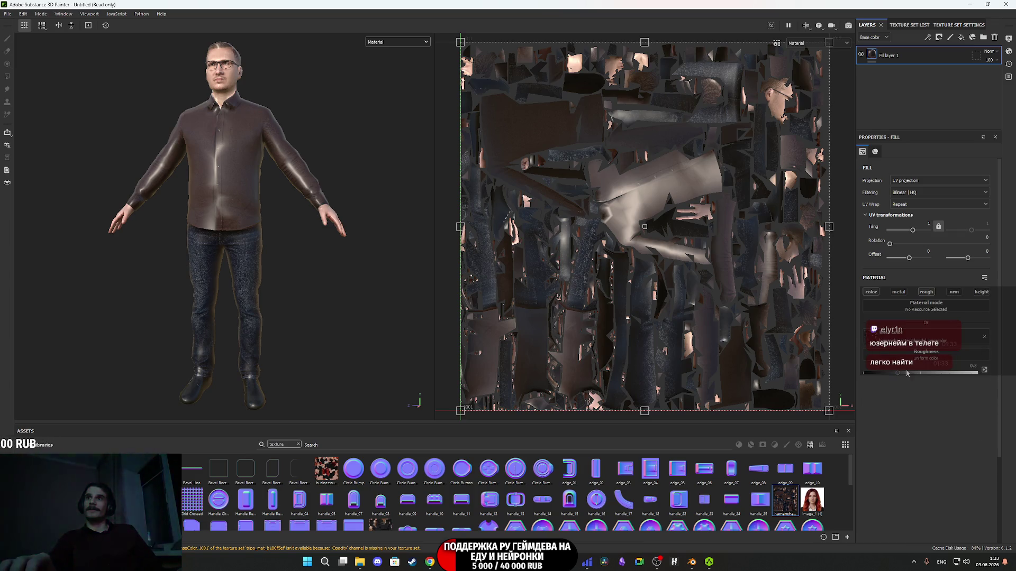
left_click_drag(901, 375, 977, 373)
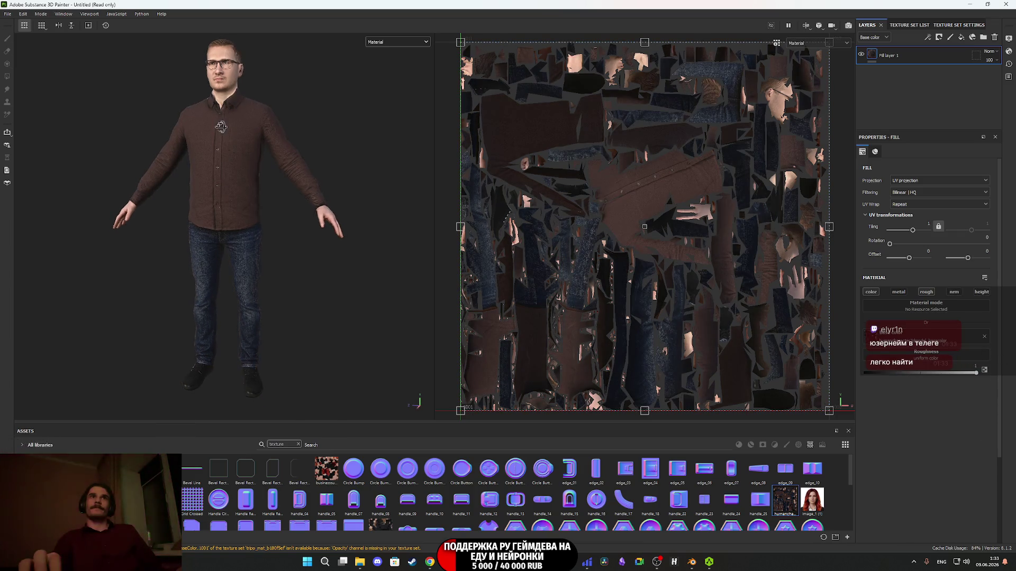
middle_click_drag(223, 129, 256, 283)
scroll(259, 283, "up", 10)
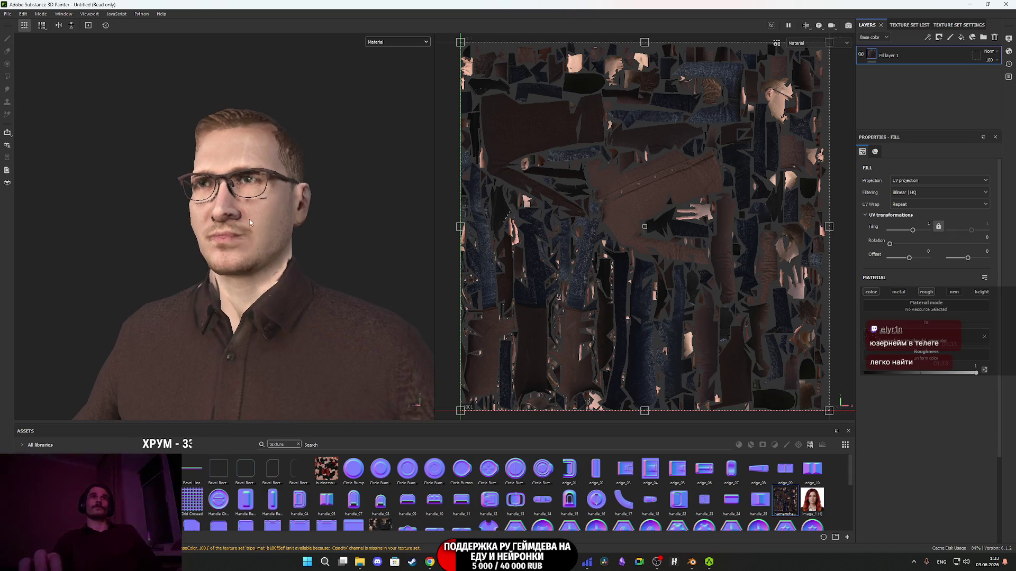
mouse_move(264, 283)
left_mouse_down("alt")
mouse_move(329, 316)
mouse_move(301, 313)
mouse_move(317, 311)
left_mouse_up("alt")
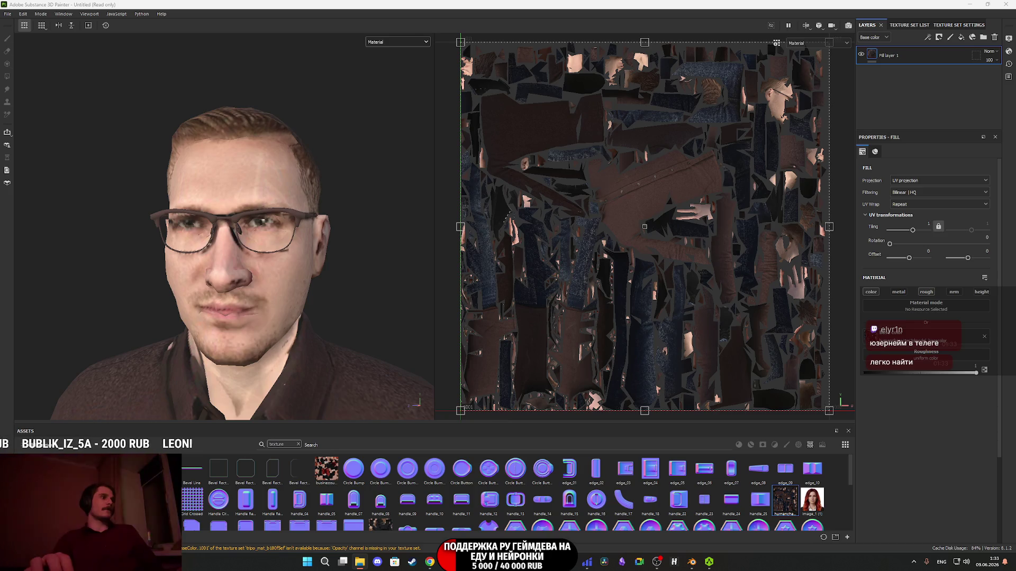
key("alt+Tab")
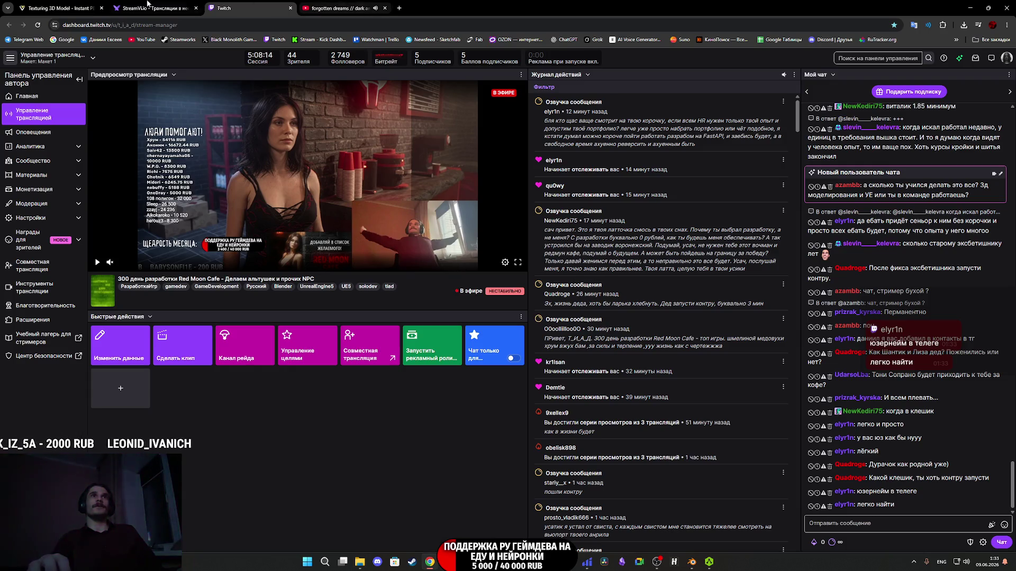
In Tripo's image workspace, upload image_1.png as reference and choose Nano Banana Pro.
left_click(47, 3)
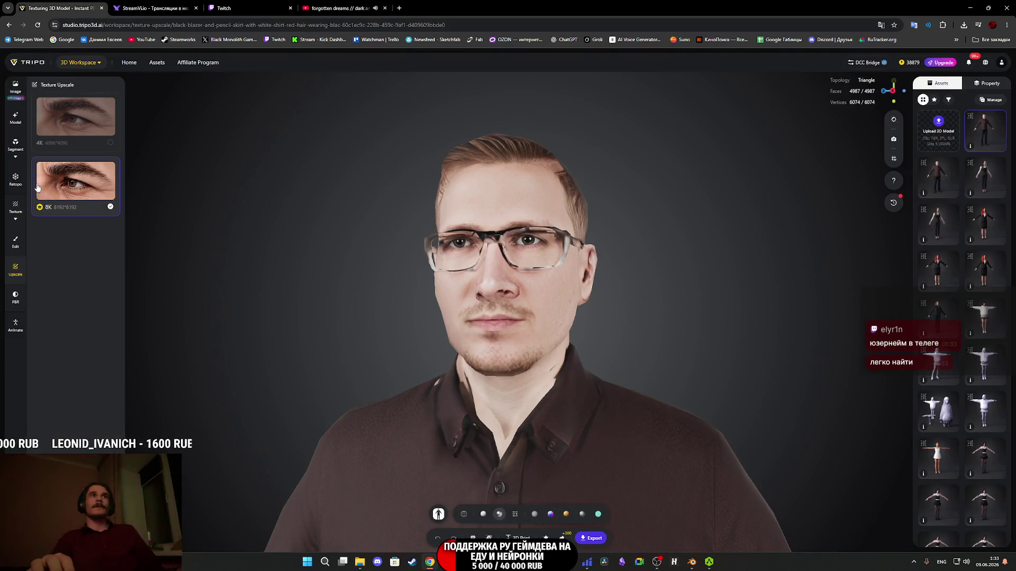
left_click(15, 89)
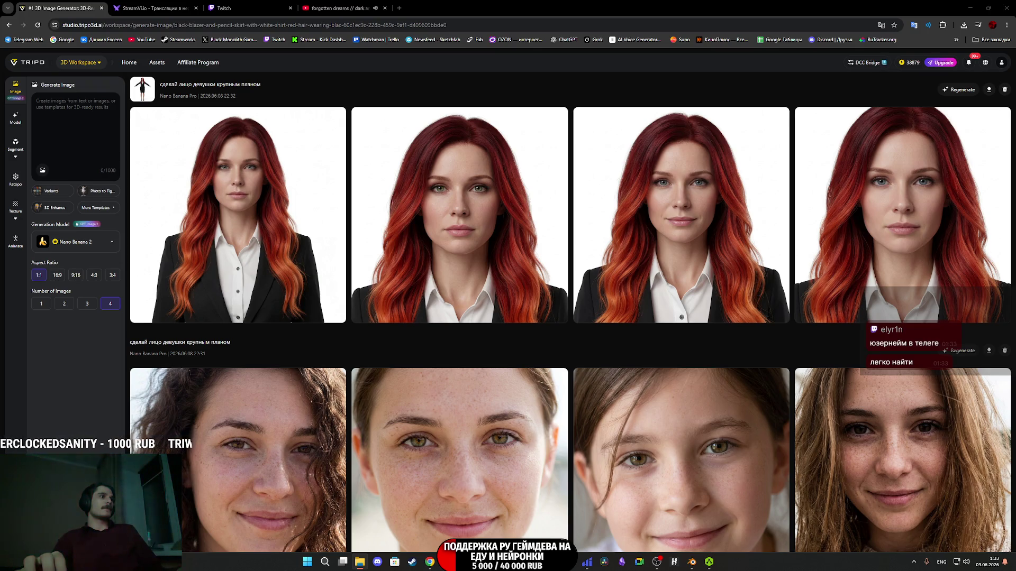
mouse_move(33, 275)
left_mouse_down()
mouse_move(85, 114)
mouse_move(45, 149)
mouse_move(53, 154)
left_mouse_up()
left_click(42, 170)
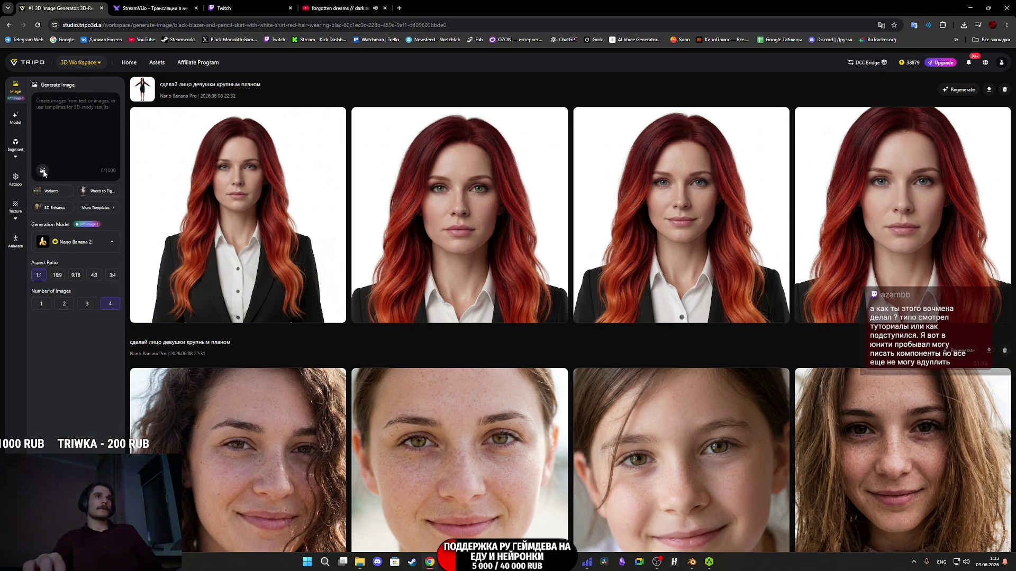
left_click(311, 145)
left_click(409, 242)
left_click(79, 242)
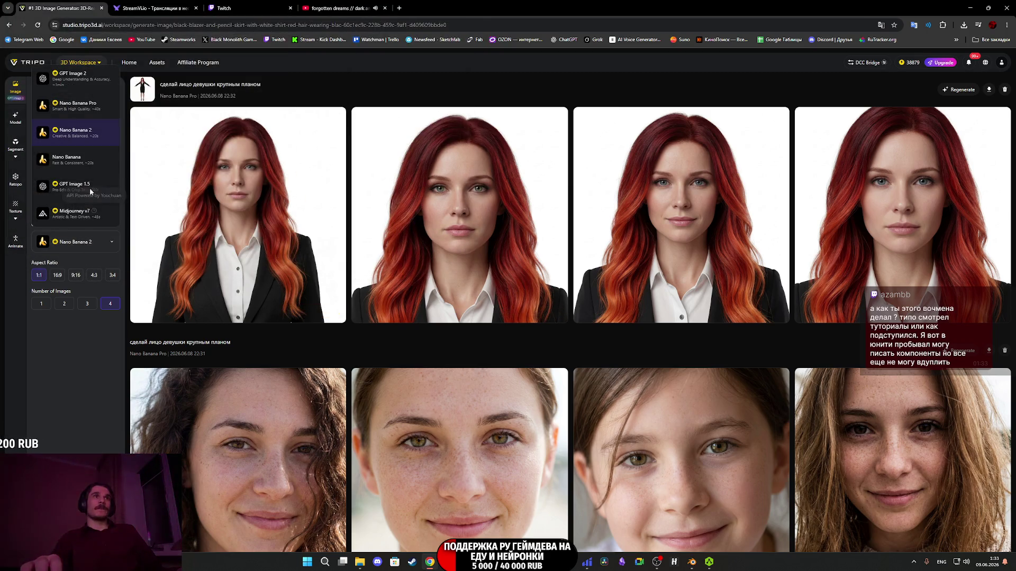
left_click(82, 108)
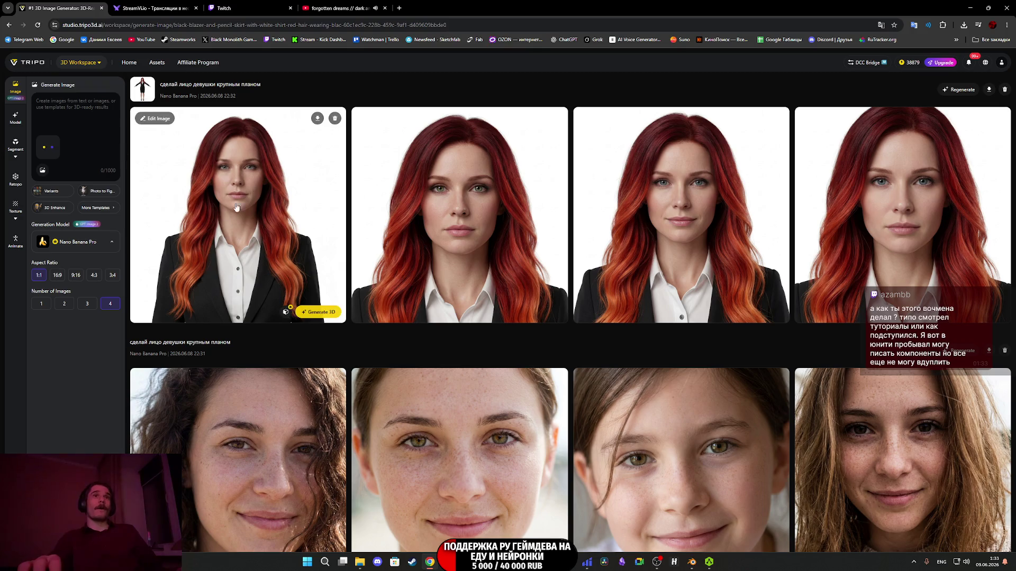
Reuse the earlier prompt minus 'девушки' as 'сделай лицо крупным планом' and generate.
left_click(210, 89)
left_click(66, 107)
type("сделай лицо девушки крупным планом")
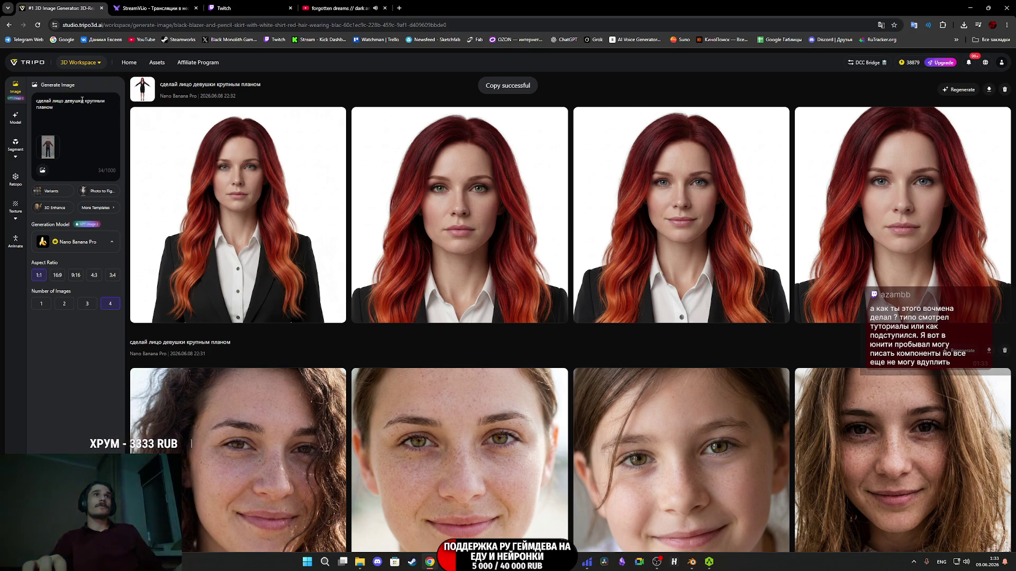
mouse_move(144, 121)
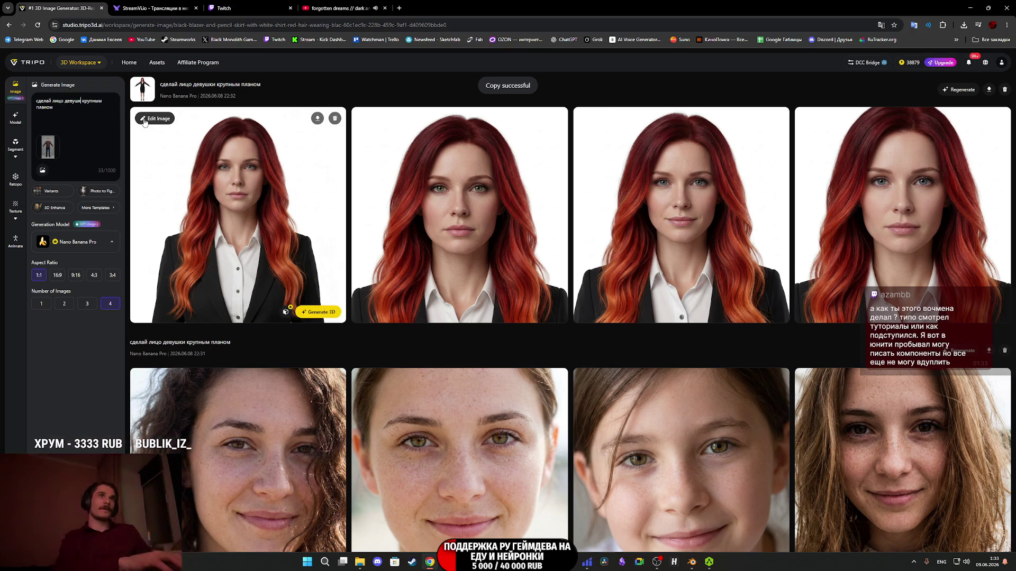
key("BackSpace")
key("BackSpace")
key("BackSpace")
key("BackSpace")
key("BackSpace")
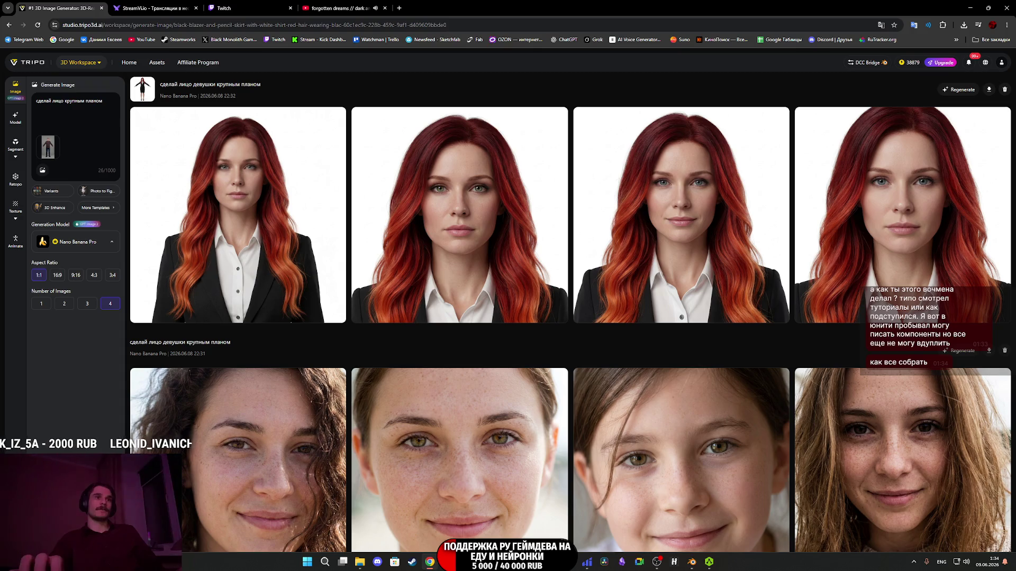
key("Return")
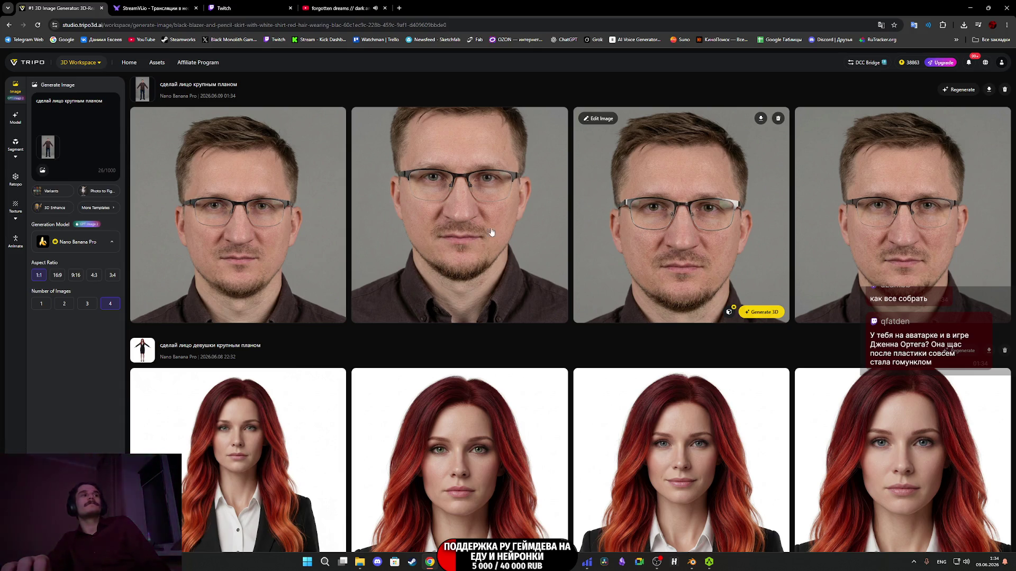
Return to Tripo and review the generated close-up portraits of the bespectacled man.
key("alt+Tab")
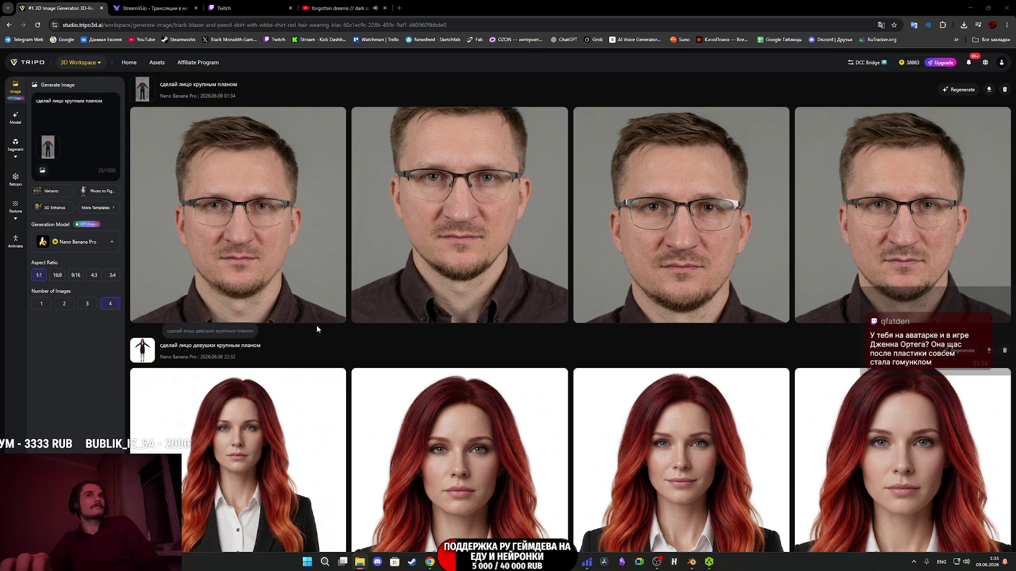
mouse_move(704, 246)
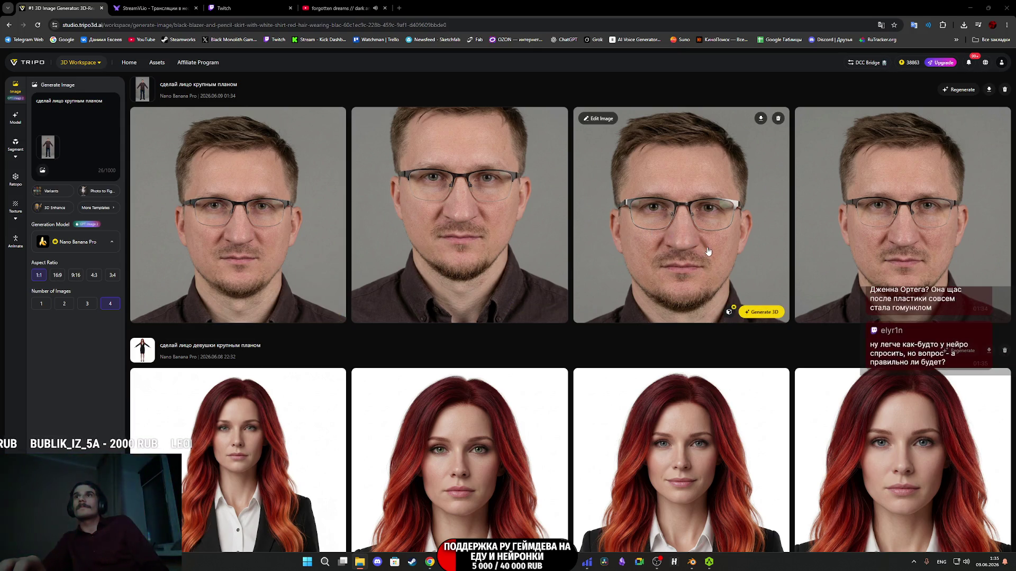
mouse_move(288, 262)
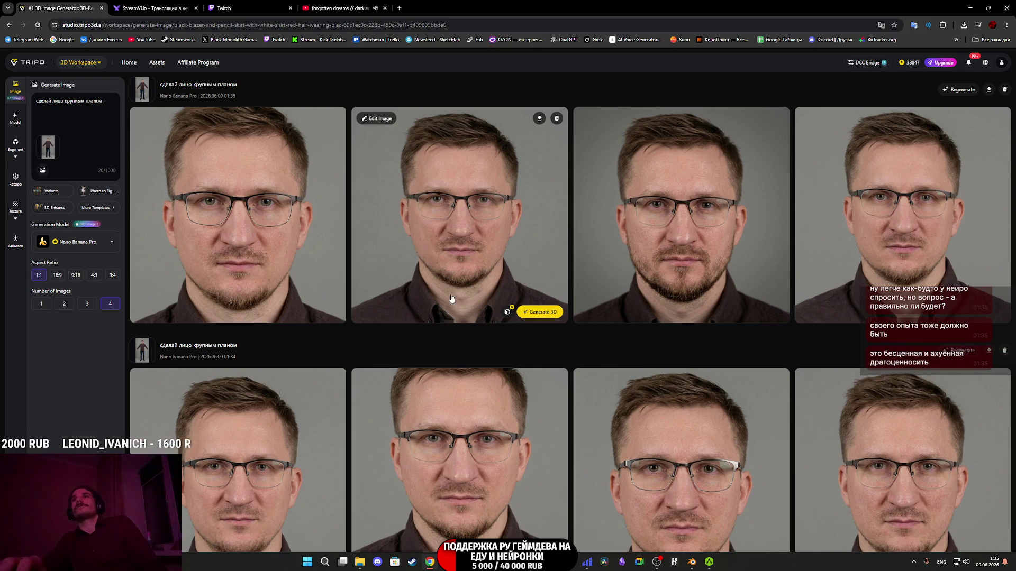
Save the fourth close-up portrait as image_3 (2).png, then switch to Twitch.
left_click(898, 239)
right_click(483, 276)
left_click(527, 300)
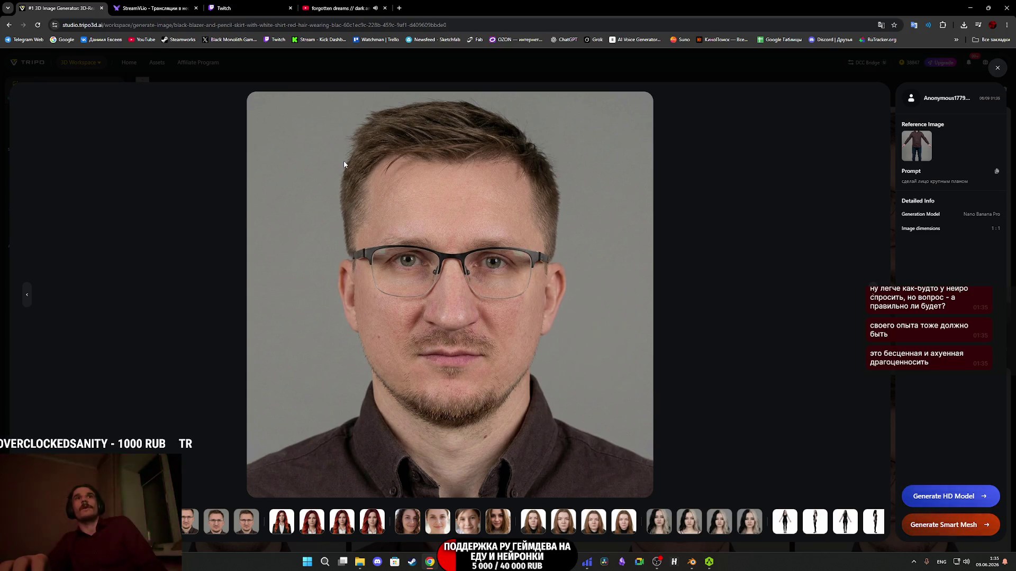
left_click(407, 244)
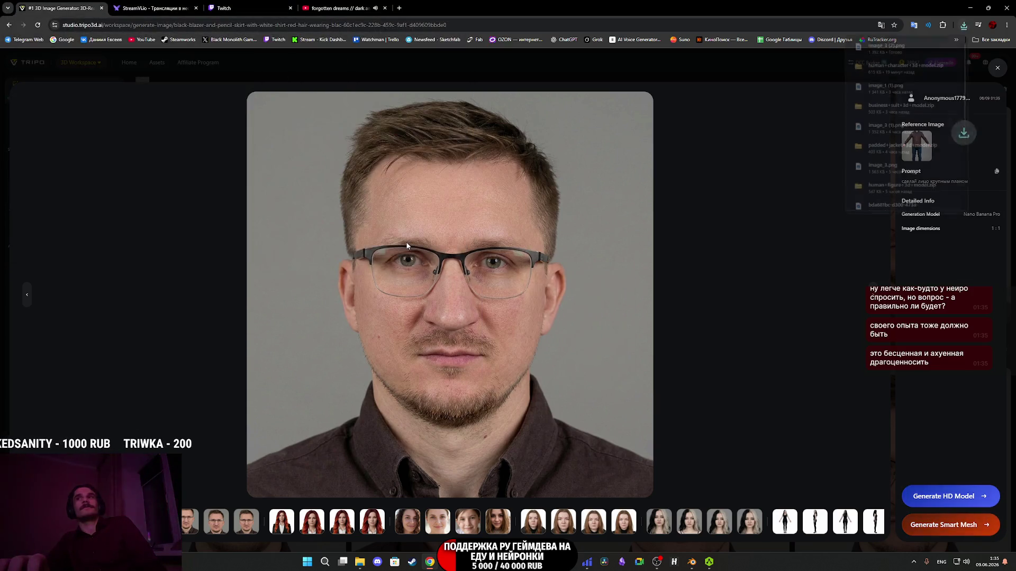
left_click(235, 9)
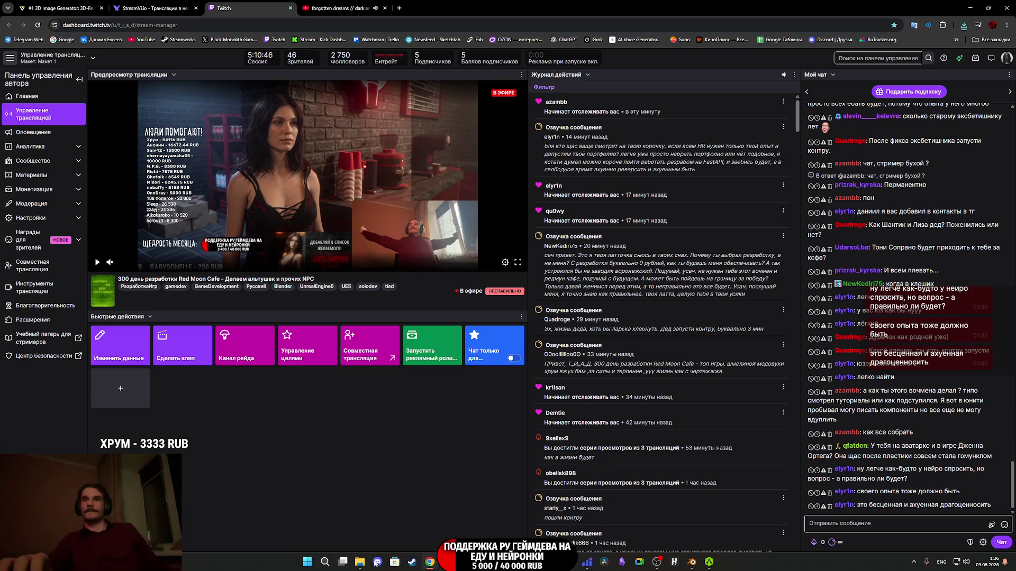
Bring Blender, then Substance 3D Painter, to the front from the taskbar.
mouse_move(710, 566)
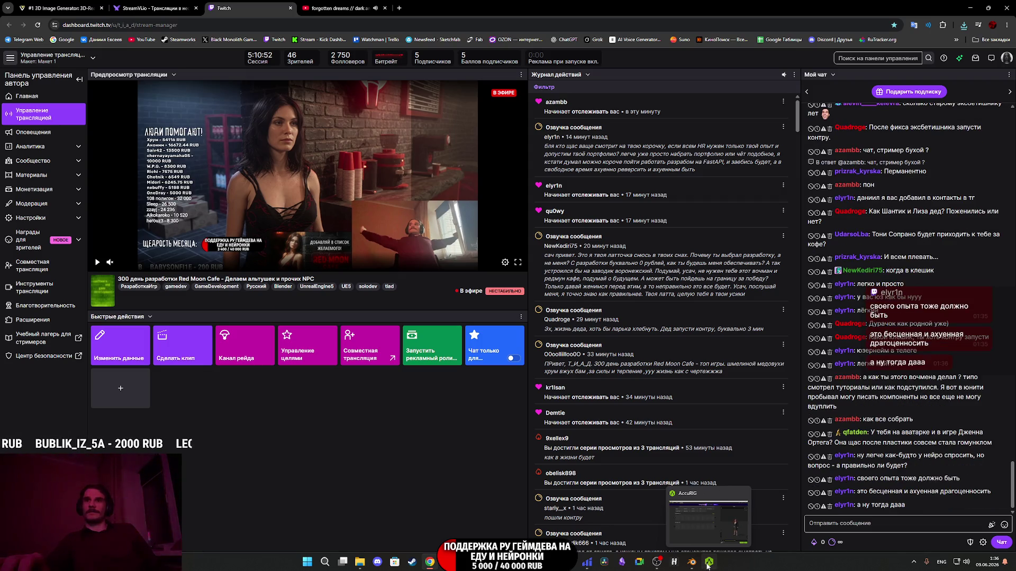
left_click(692, 566)
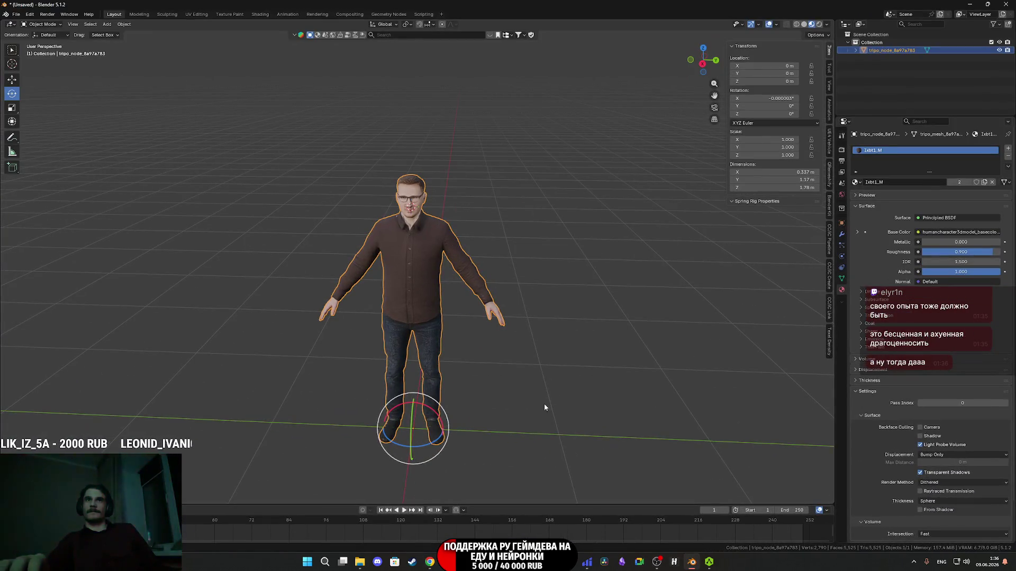
left_click(603, 564)
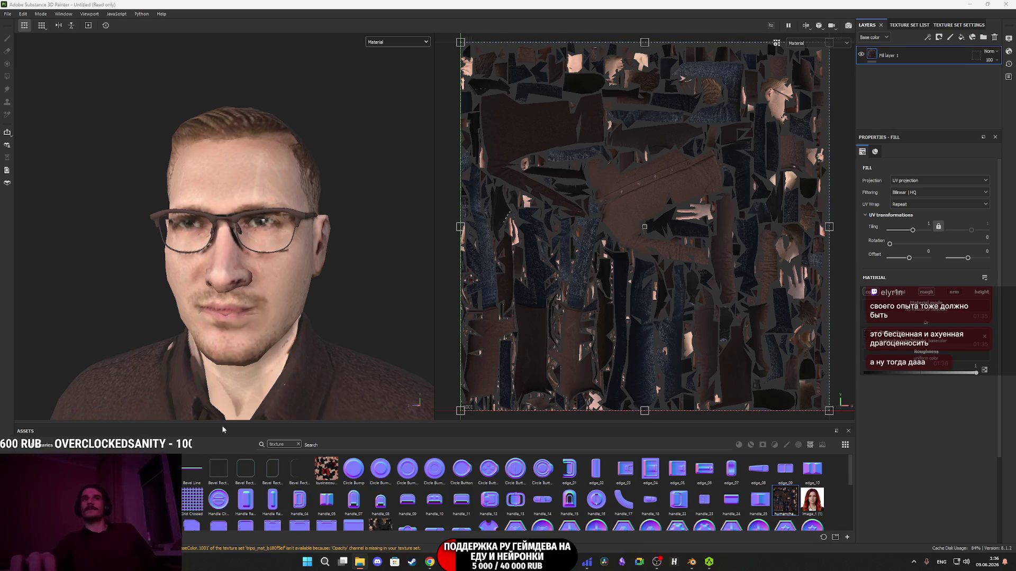
Import the downloaded face photo image_3 (2).png into the project as a texture.
left_click_drag(402, 486, 472, 483)
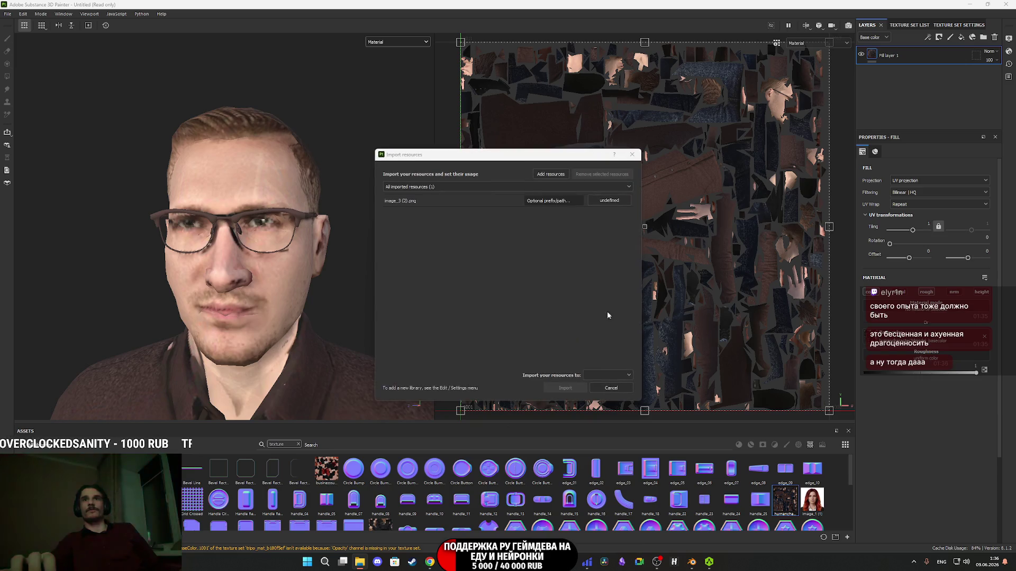
left_click(608, 201)
left_click(619, 227)
left_click(606, 377)
left_click(608, 394)
left_click(565, 388)
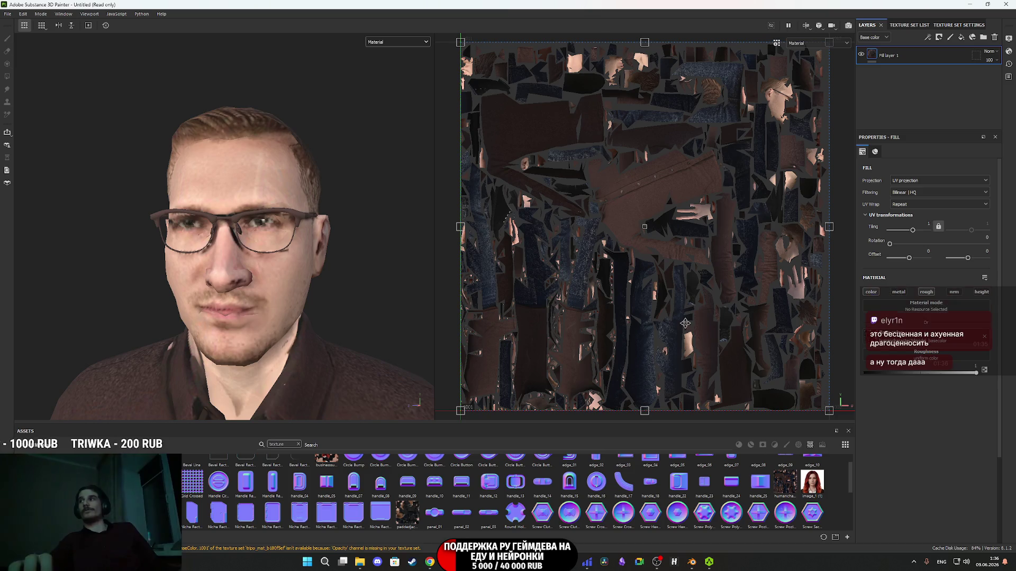
Add a fill layer with the face photo as base colour, disabling metal, roughness, normal and height.
left_click(963, 38)
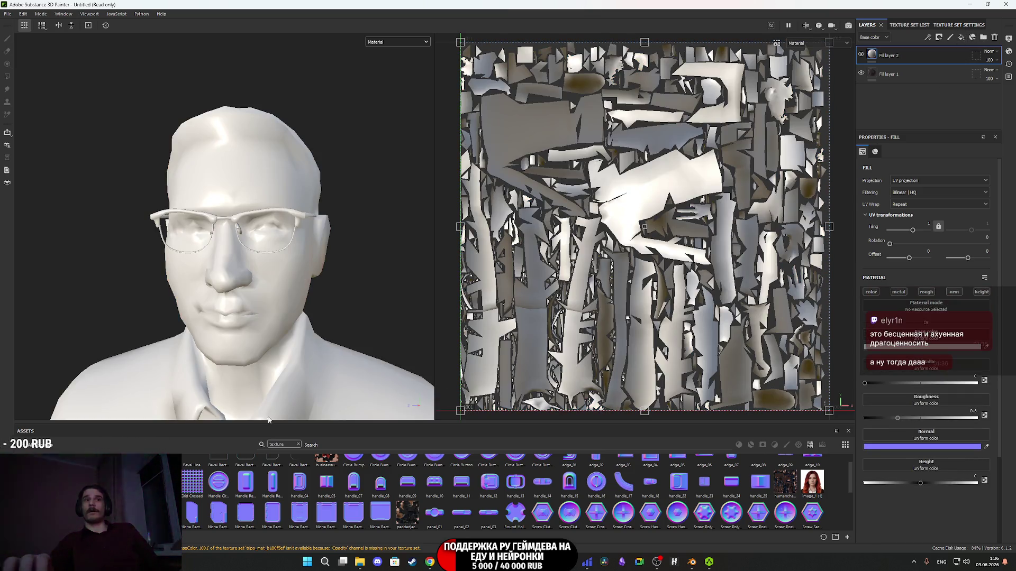
mouse_move(327, 465)
left_mouse_down()
mouse_move(945, 360)
mouse_move(931, 344)
left_mouse_up()
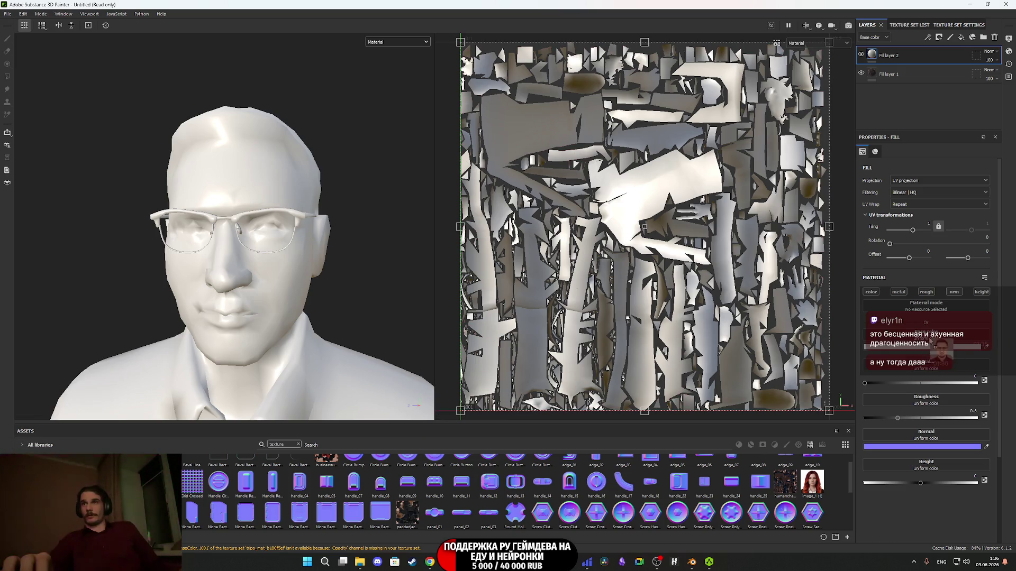
left_click(898, 292)
left_click(926, 292)
left_click(953, 292)
left_click(982, 292)
left_click(914, 180)
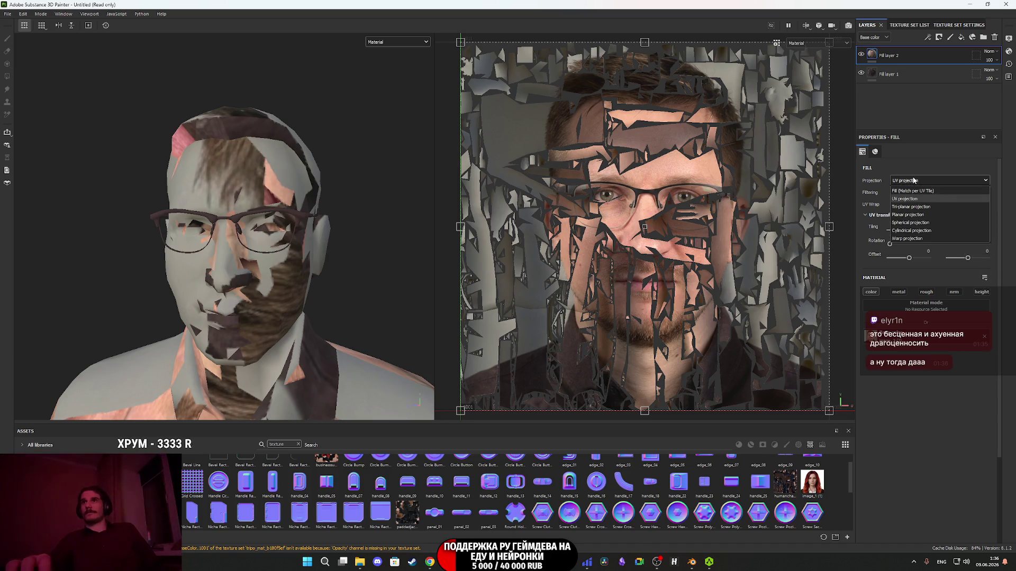
Set the face fill to warp projection, rotate it 90° on Y, and lower depth culling hardness.
left_click(913, 240)
scroll(297, 279, "down", 8)
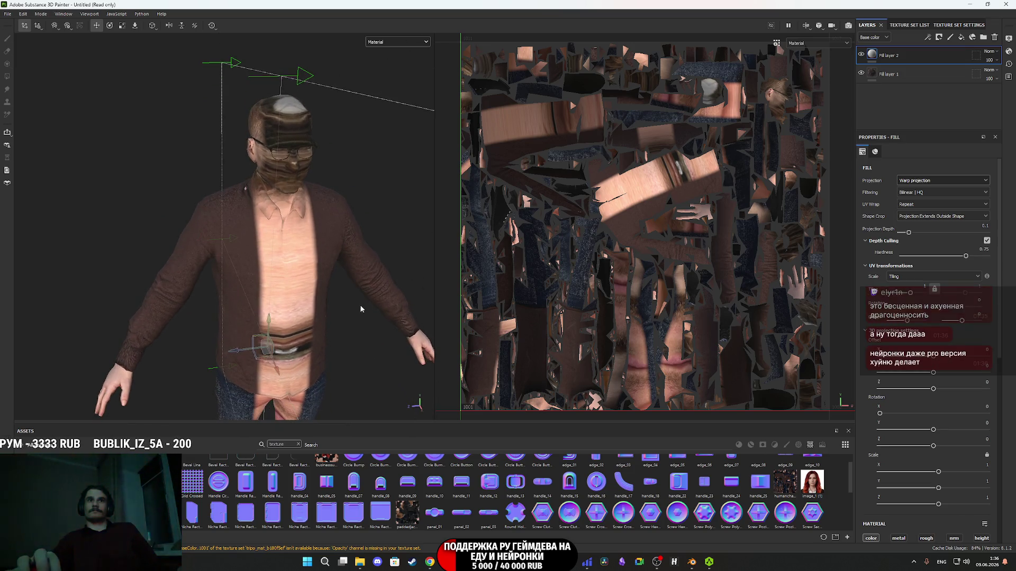
key("e")
mouse_move(233, 341)
left_mouse_down()
mouse_move(241, 362)
mouse_move(335, 376)
mouse_move(317, 385)
mouse_move(329, 383)
left_mouse_up()
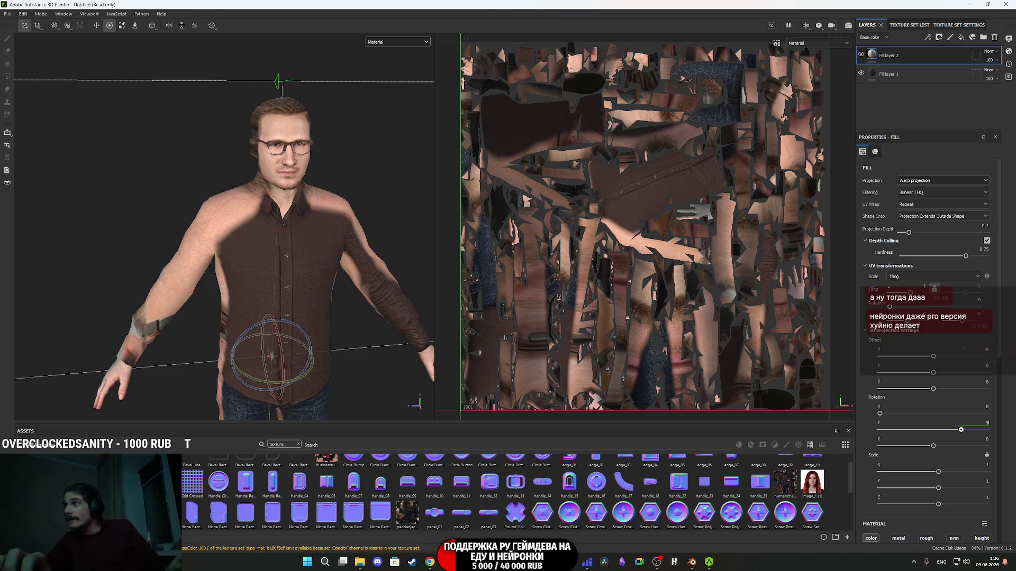
key("Return")
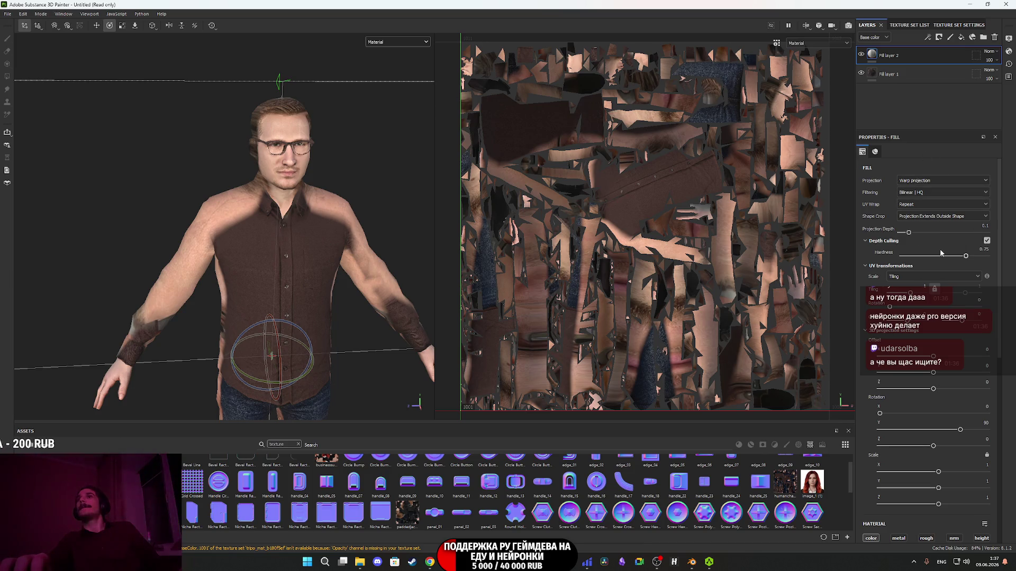
mouse_move(966, 258)
left_mouse_down()
mouse_move(929, 260)
mouse_move(963, 236)
left_mouse_up()
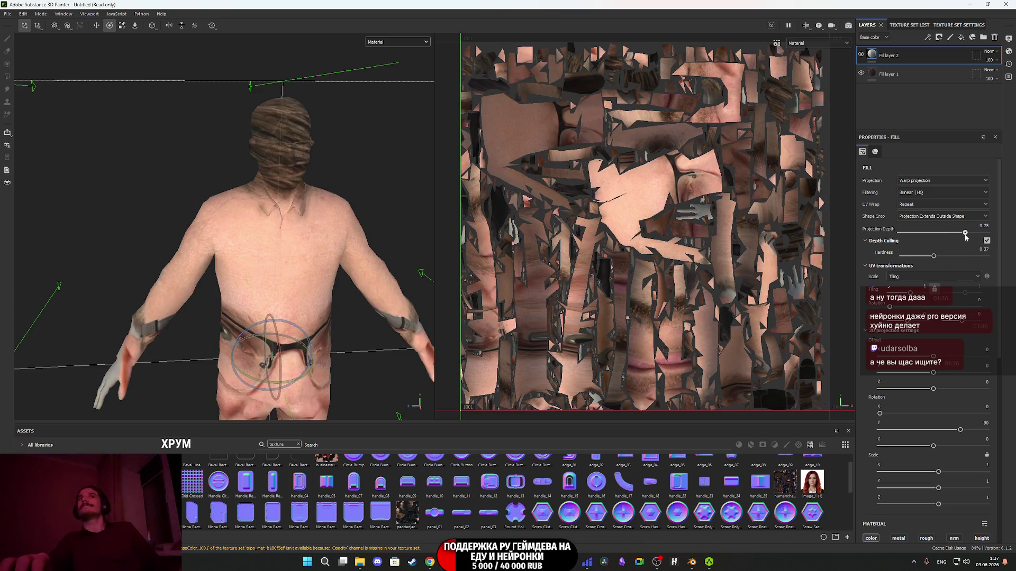
Move the projection gizmo so the photo's face lands on the front of the head.
key("w")
mouse_move(287, 303)
left_mouse_down("alt")
mouse_move(301, 361)
mouse_move(305, 233)
mouse_move(329, 165)
mouse_move(361, 332)
mouse_move(242, 298)
left_mouse_up("alt")
scroll(318, 179, "up", 5)
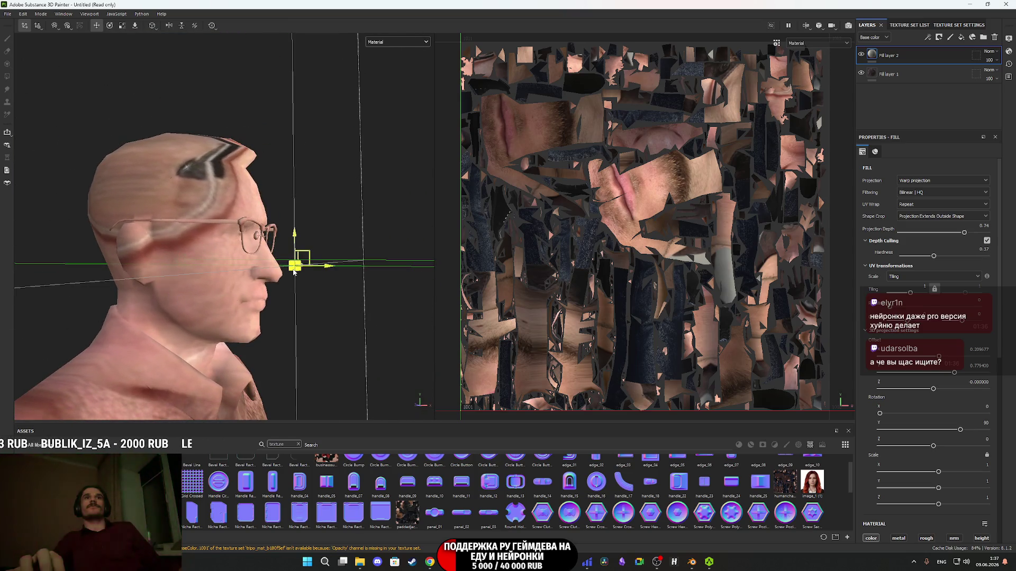
mouse_move(309, 257)
left_mouse_down()
mouse_move(292, 259)
mouse_move(299, 262)
left_mouse_up()
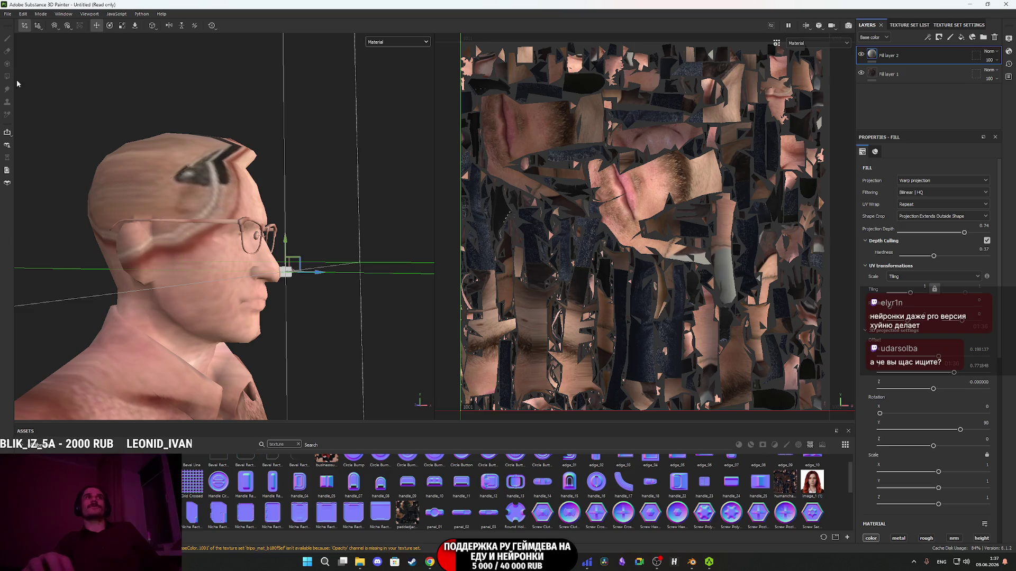
left_click_drag(220, 166, 177, 243, "alt")
left_click_drag(268, 353, 269, 335, "alt")
key("w")
left_click_drag(289, 287, 280, 287)
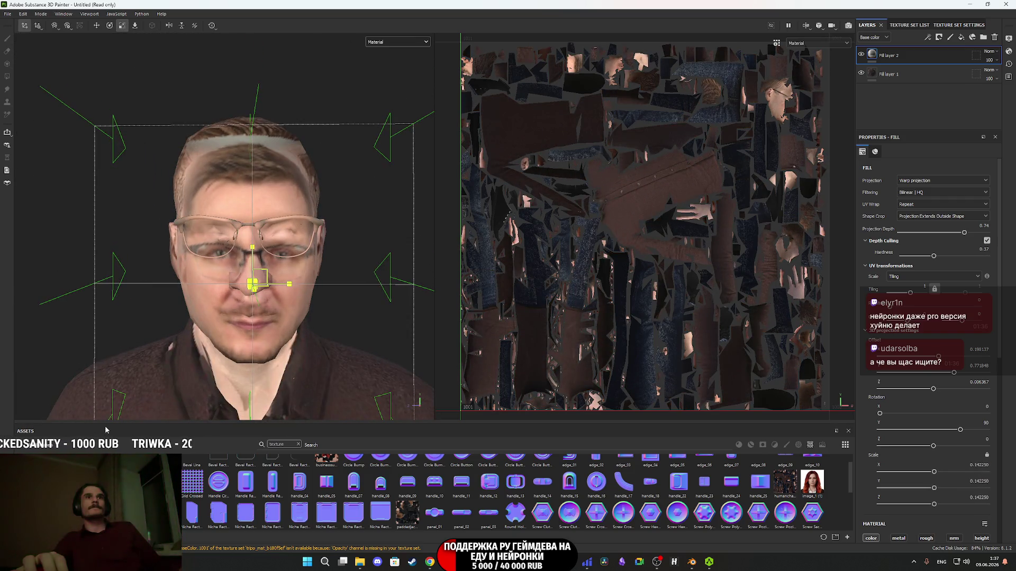
Raise the projected face slightly so it lines up with the head's features.
scroll(254, 367, "up", 5)
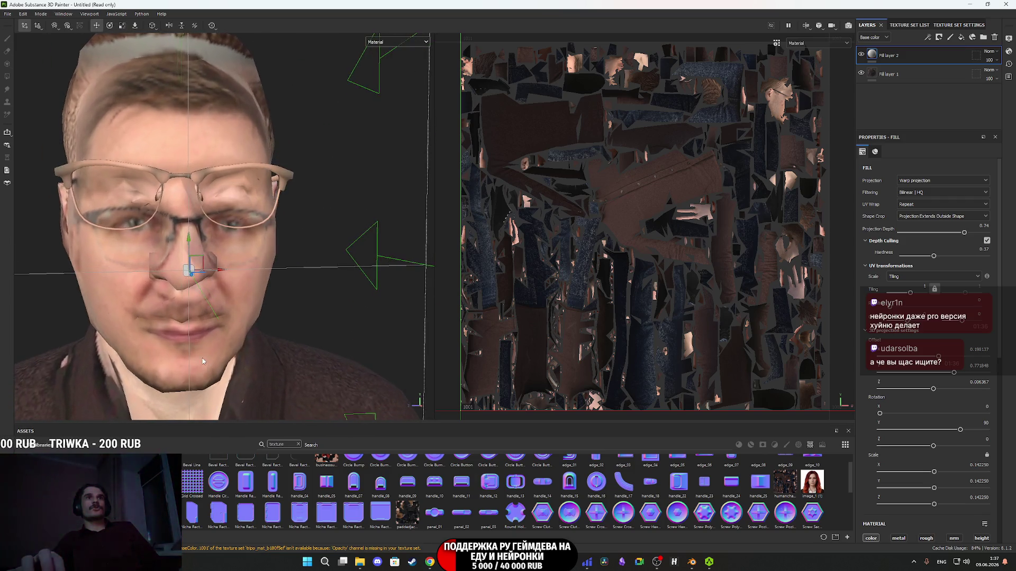
mouse_move(203, 361)
left_mouse_down("alt")
mouse_move(262, 264)
mouse_move(246, 228)
mouse_move(96, 240)
mouse_move(38, 231)
mouse_move(175, 236)
left_mouse_up("alt")
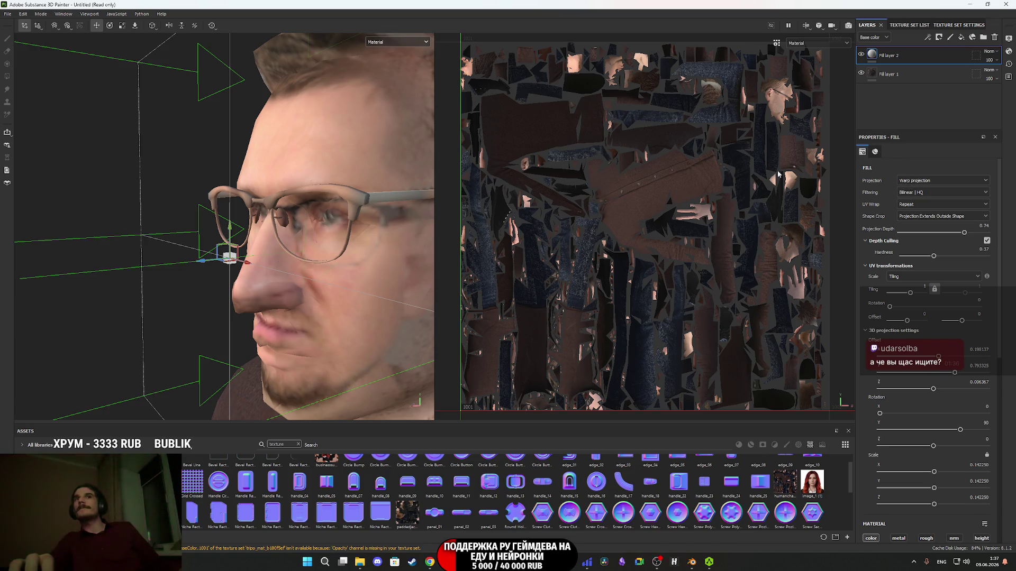
key("f")
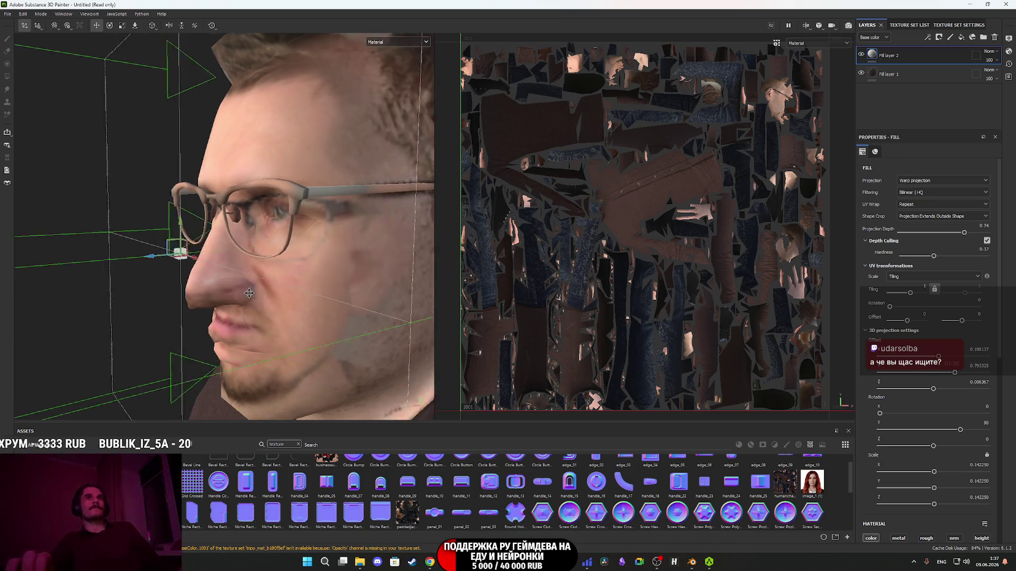
mouse_move(244, 302)
left_mouse_down("alt")
mouse_move(143, 259)
mouse_move(139, 283)
mouse_move(119, 258)
mouse_move(88, 250)
mouse_move(139, 246)
mouse_move(111, 268)
mouse_move(303, 314)
mouse_move(343, 313)
mouse_move(315, 312)
left_mouse_up("alt")
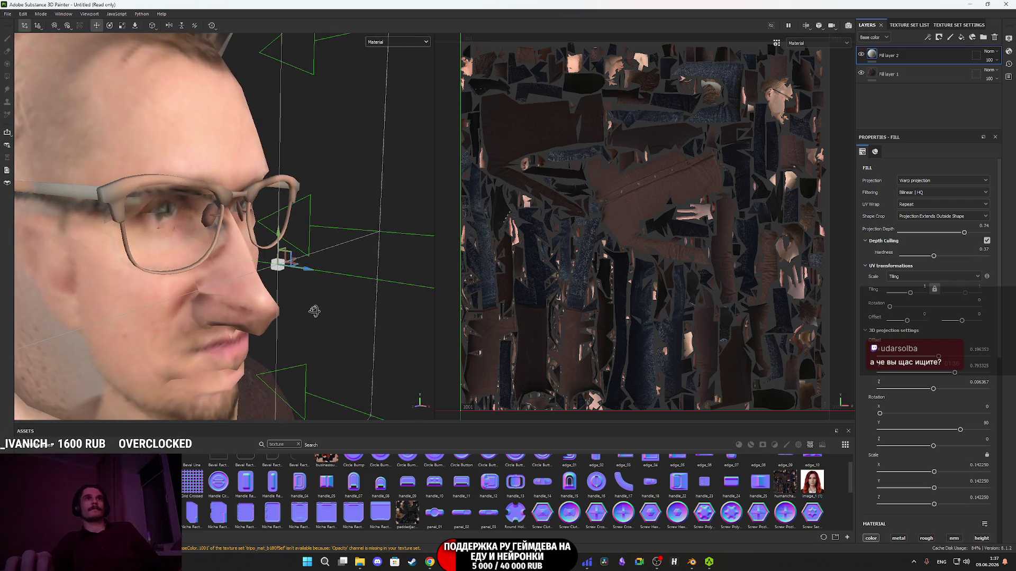
mouse_move(284, 247)
left_mouse_down()
mouse_move(275, 229)
mouse_move(189, 268)
mouse_move(195, 275)
left_mouse_up()
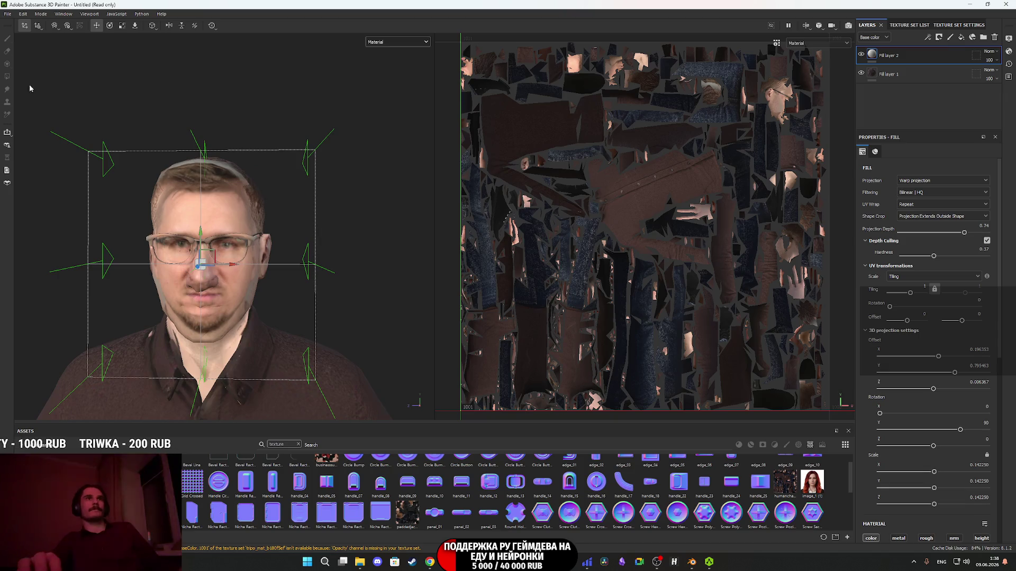
Frame the head and enlarge the projected face slightly in the UV view.
left_click(121, 26)
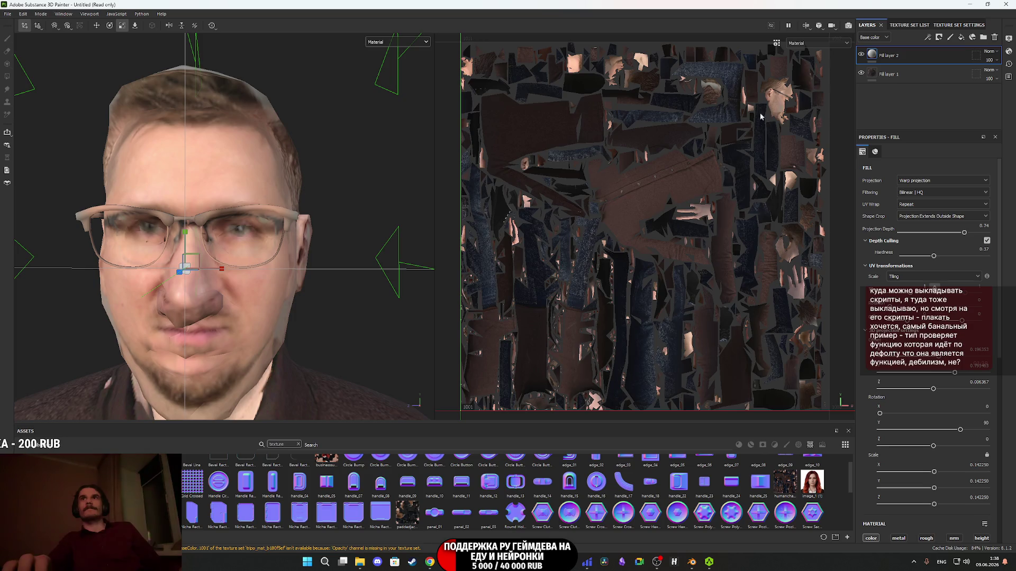
scroll(755, 121, "up", 1)
mouse_move(535, 115)
middle_mouse_down()
mouse_move(569, 103)
mouse_move(567, 78)
mouse_move(604, 227)
mouse_move(606, 254)
mouse_move(575, 262)
middle_mouse_up()
scroll(208, 300, "up", 3)
scroll(200, 287, "up", 2)
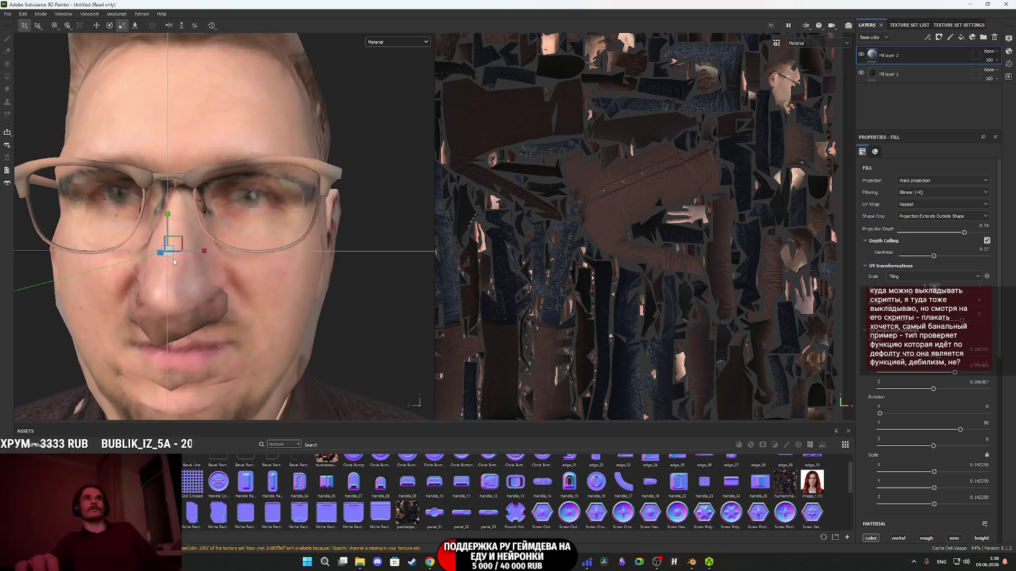
Orbit around the head to check the face fit from the front and side, then return to Blender.
mouse_move(170, 257)
left_mouse_down("alt")
mouse_move(272, 304)
mouse_move(227, 321)
mouse_move(235, 287)
mouse_move(239, 298)
mouse_move(206, 321)
left_mouse_up("alt")
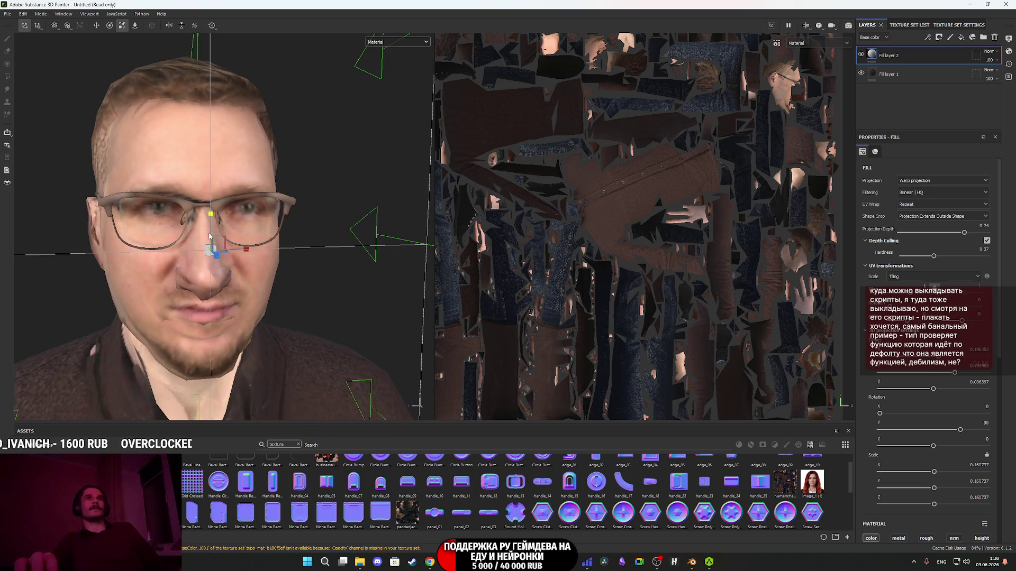
left_click_drag(210, 228, 209, 233, "alt")
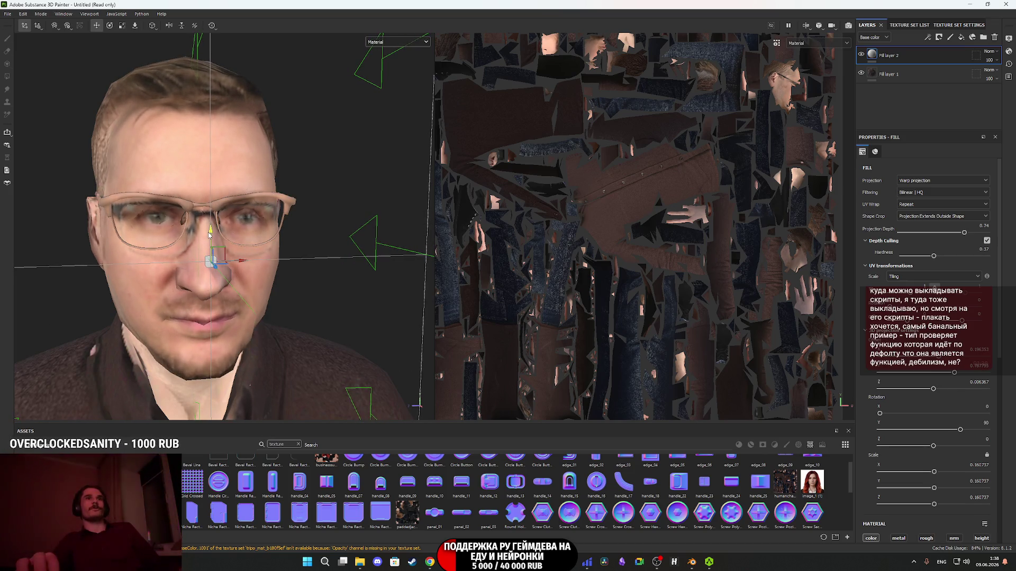
mouse_move(191, 296)
left_mouse_down("alt")
mouse_move(222, 297)
mouse_move(53, 294)
mouse_move(294, 295)
mouse_move(246, 301)
mouse_move(43, 279)
mouse_move(178, 252)
mouse_move(46, 306)
mouse_move(24, 300)
mouse_move(260, 290)
left_mouse_up("alt")
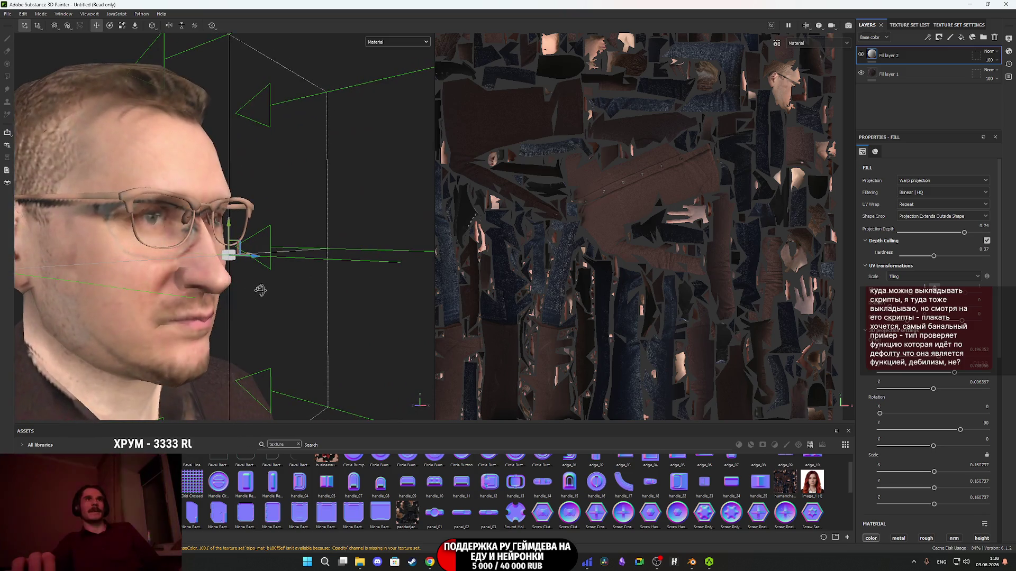
left_click(692, 561)
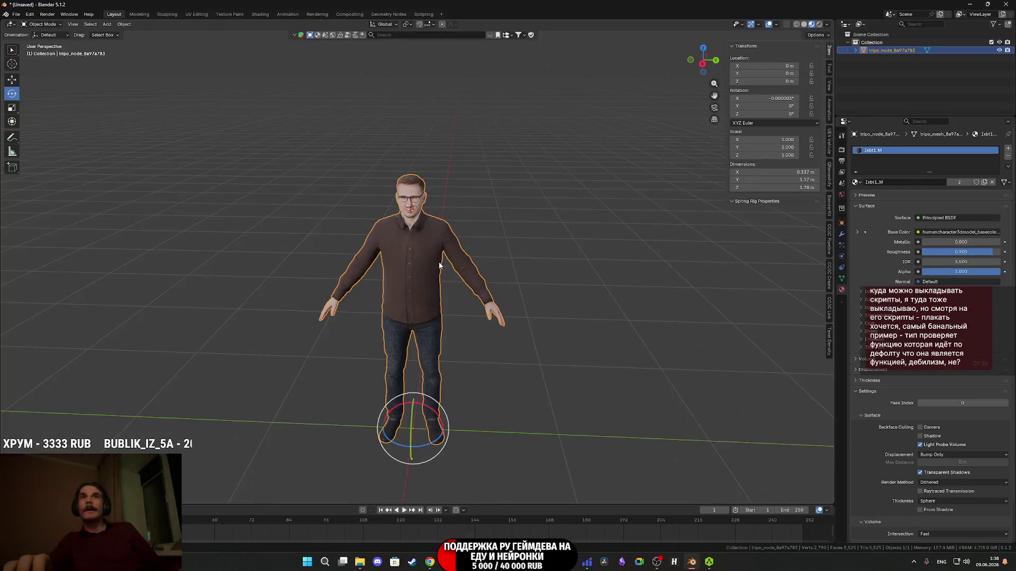
Put the character mesh in Edit Mode and deselect the glasses with Alt+A.
scroll(434, 323, "up", 5)
key("Tab")
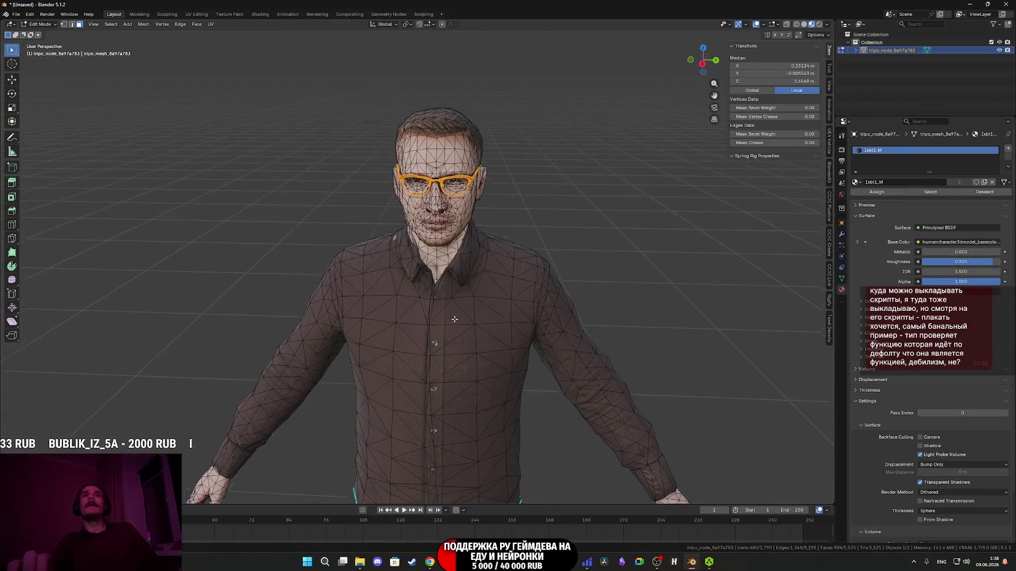
scroll(447, 350, "up", 5)
middle_click_drag(448, 349, 439, 345)
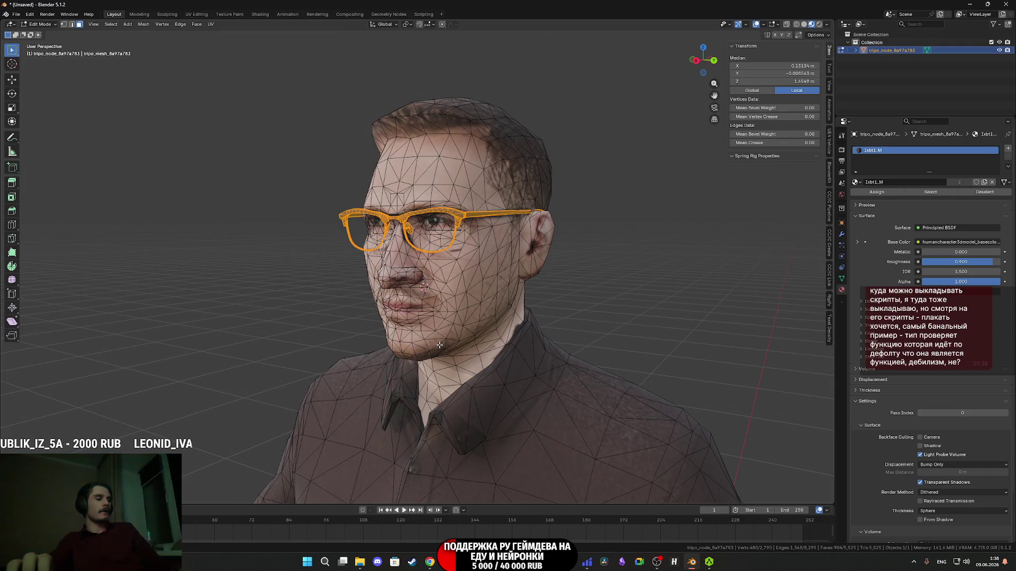
key("alt+a")
middle_click_drag(462, 298, 434, 329, "shift")
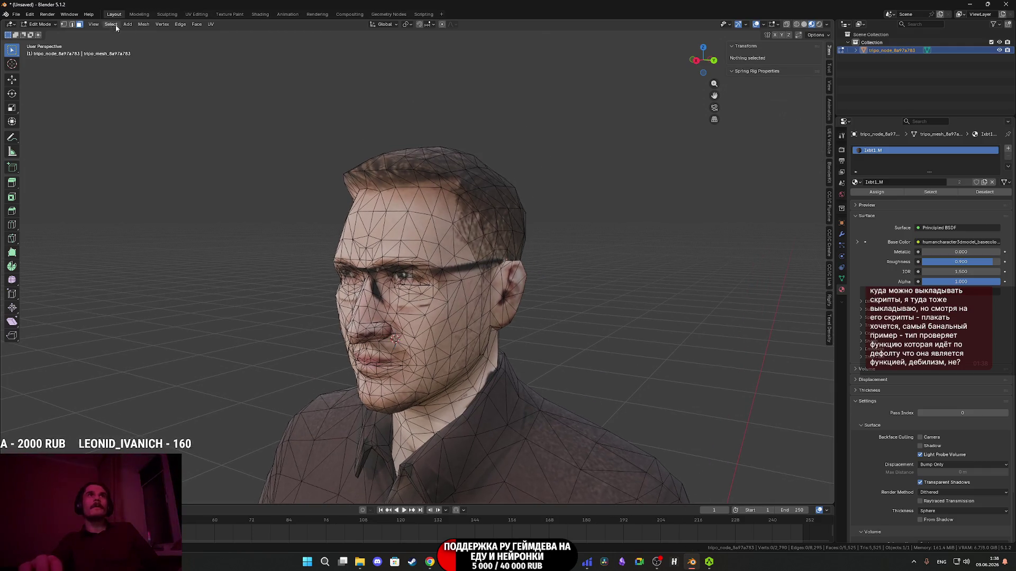
Switch to the Sculpting workspace and turn to a three-quarter side view of the head.
left_click(160, 14)
scroll(423, 235, "down", 8)
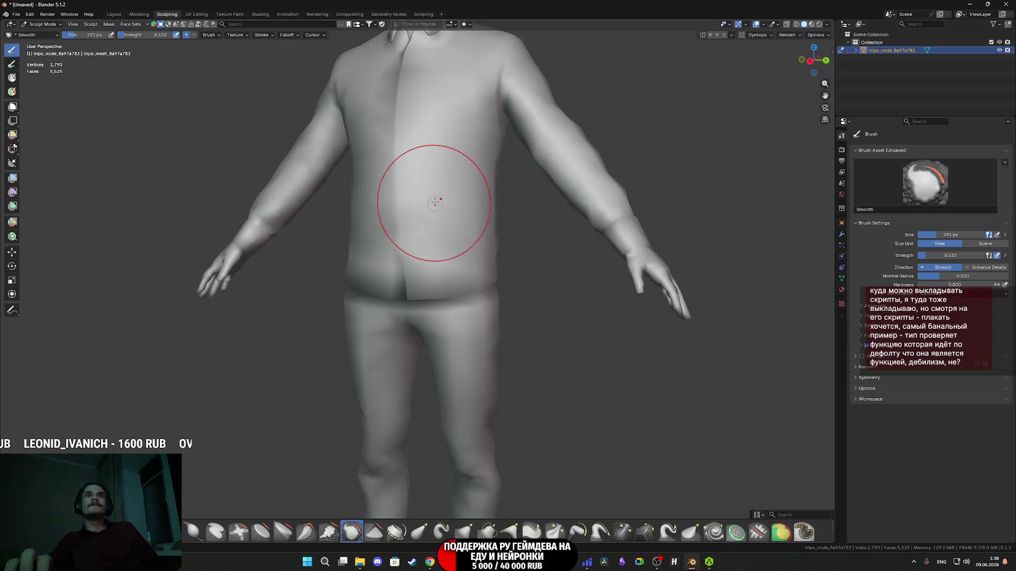
scroll(435, 432, "up", 10)
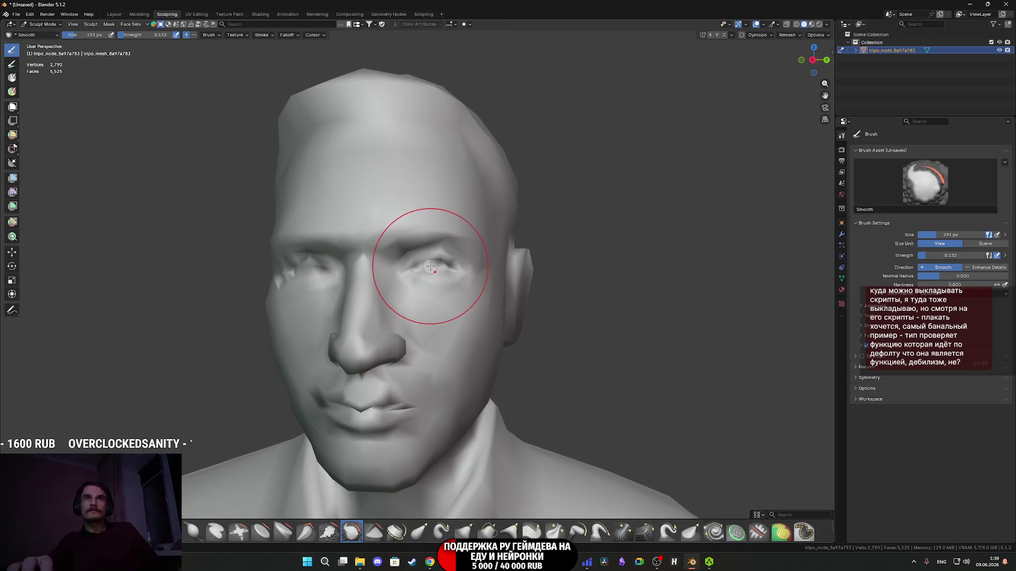
middle_click_drag(434, 266, 433, 265)
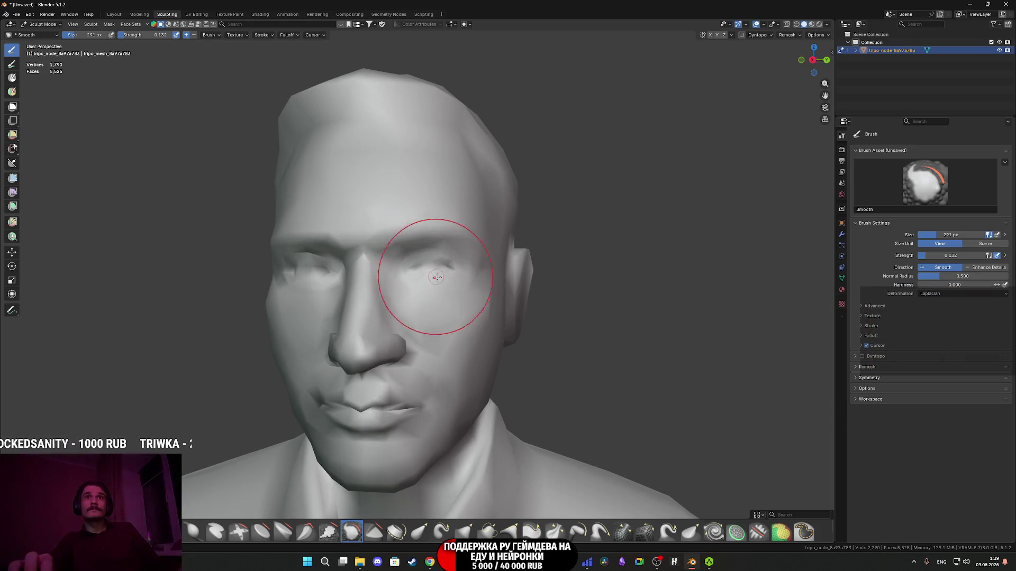
middle_click_drag(434, 276, 456, 278)
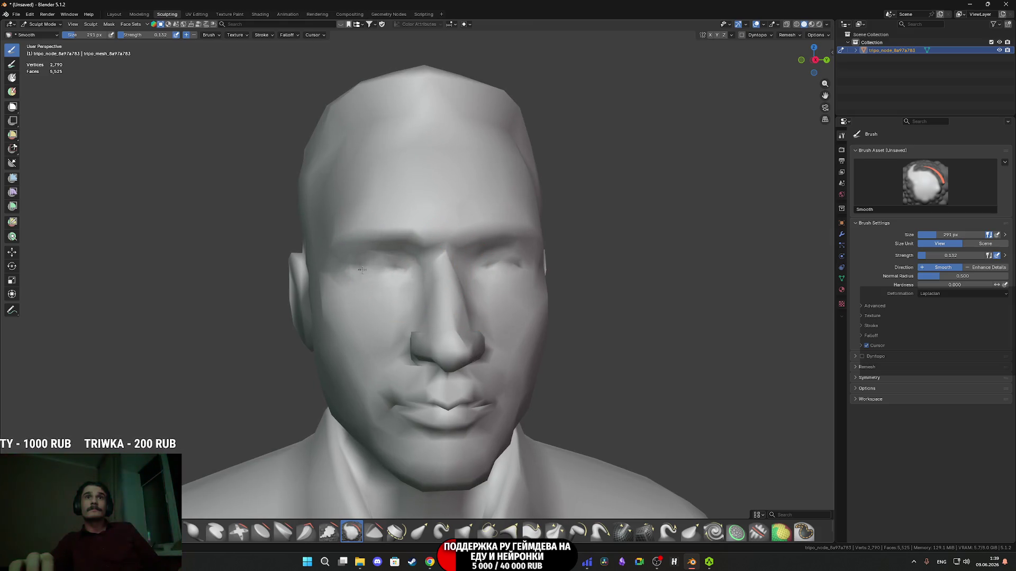
middle_click_drag(451, 315, 460, 322)
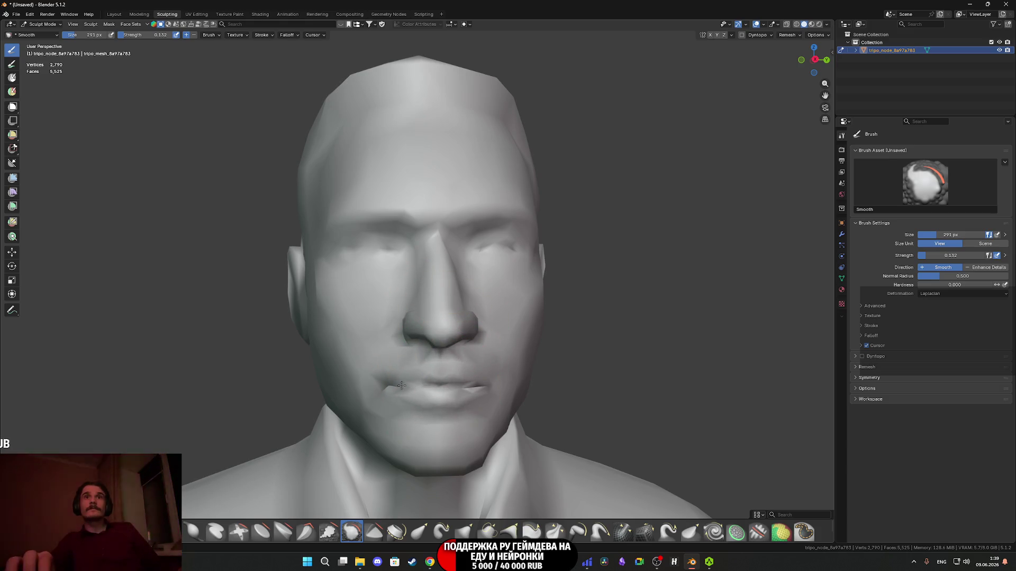
mouse_move(417, 387)
middle_mouse_down()
mouse_move(329, 395)
mouse_move(351, 397)
mouse_move(404, 317)
mouse_move(409, 395)
mouse_move(336, 358)
middle_mouse_up()
scroll(409, 395, "down", 3)
scroll(392, 318, "up", 6)
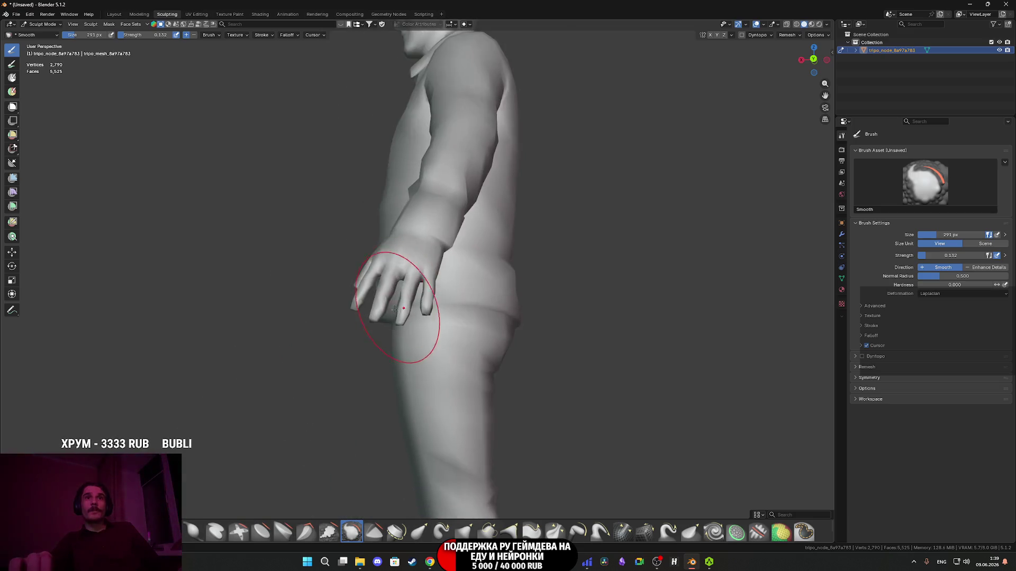
scroll(391, 327, "down", 2)
Smooth the rough fingertip with the Smooth brush, then view the whole hand and forearm.
middle_click_drag(391, 327, 554, 267, "shift")
scroll(554, 267, "up", 3)
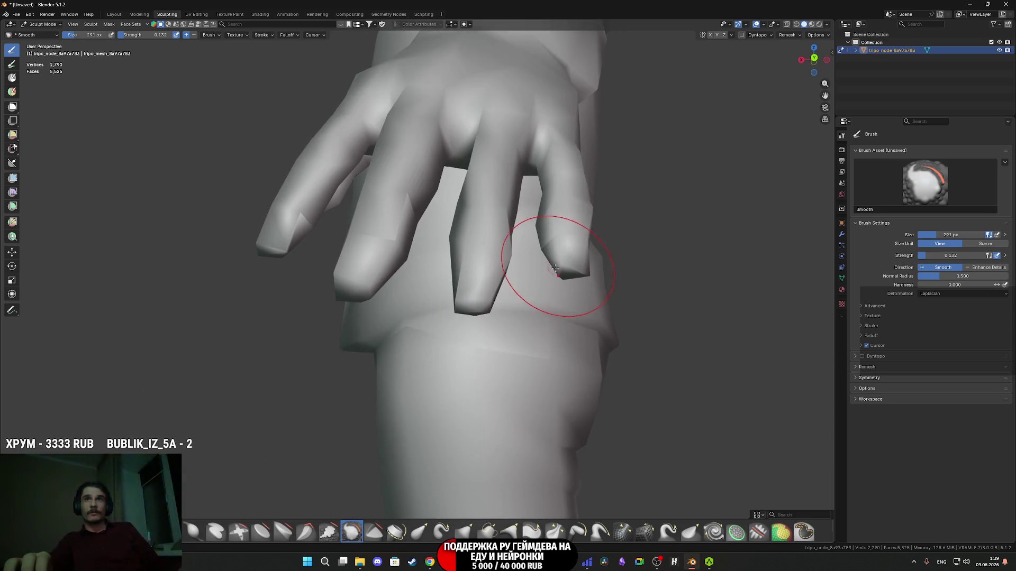
left_click_drag(569, 269, 568, 269)
scroll(569, 269, "down", 2)
mouse_move(568, 269)
middle_mouse_down("shift")
mouse_move(533, 318)
mouse_move(612, 355)
middle_mouse_up("shift")
scroll(530, 325, "down", 1)
scroll(531, 326, "down", 3)
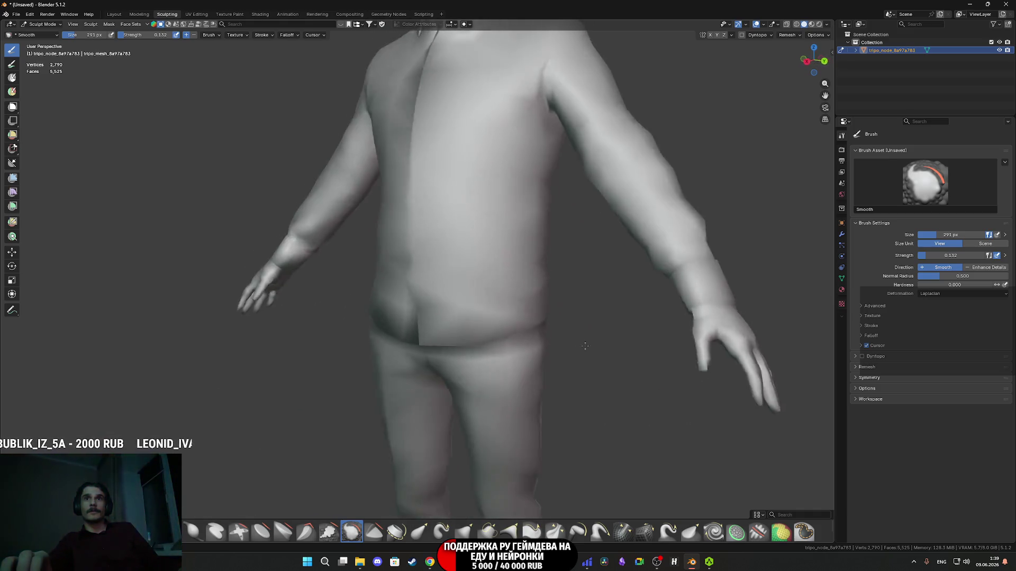
scroll(613, 355, "up", 2)
Return to the Layout workspace and view the textured model from the front.
middle_click_drag(493, 206, 456, 275)
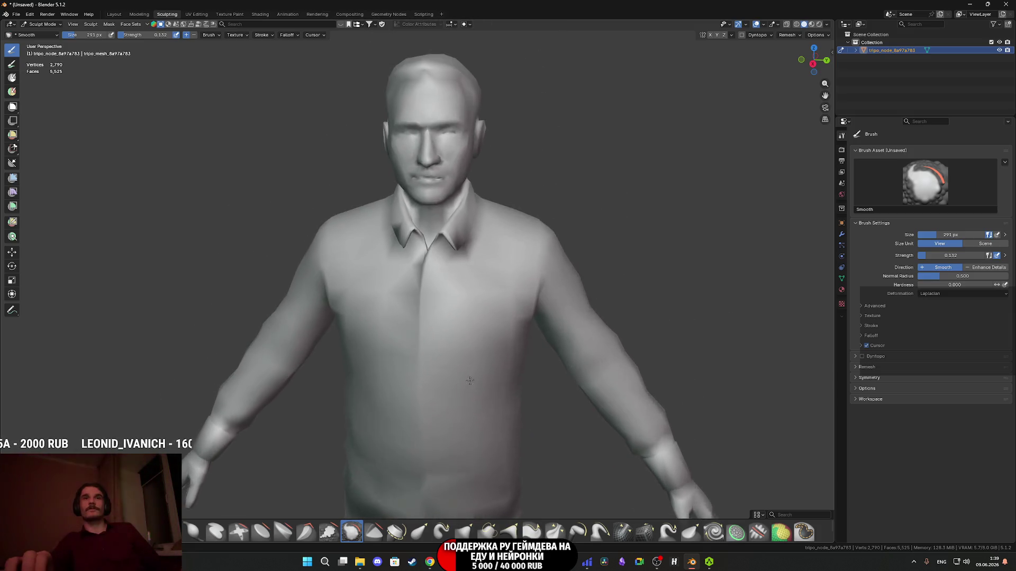
scroll(456, 275, "up", 2)
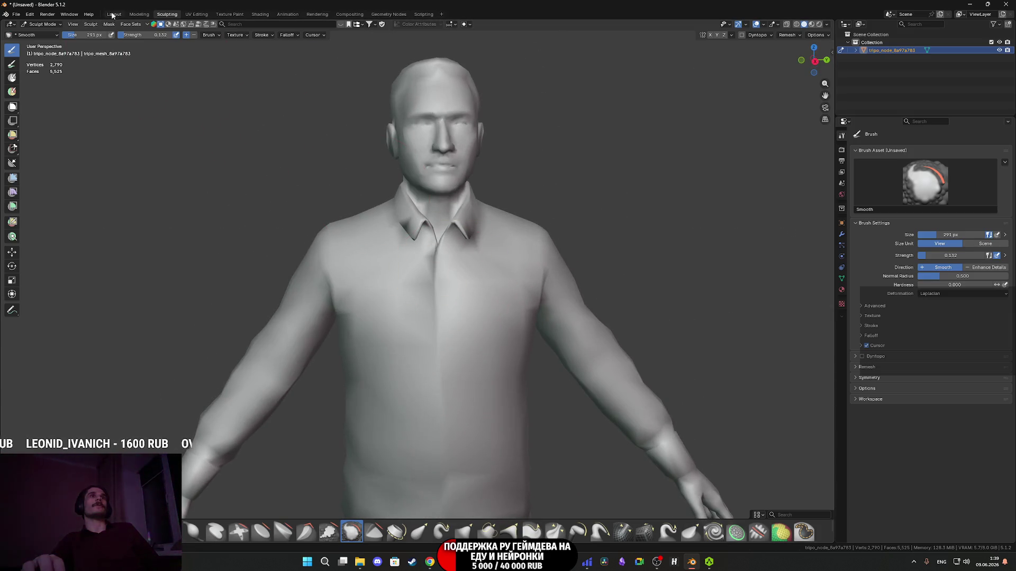
left_click(113, 15)
middle_click_drag(465, 317, 498, 330)
scroll(415, 348, "up", 3)
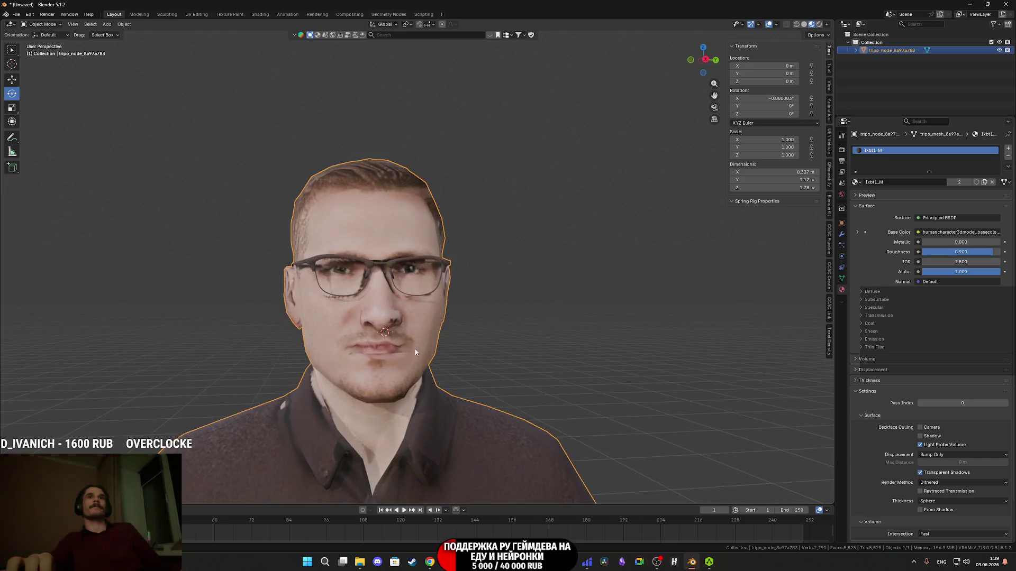
Start an FBX export of the character from the File > Export menu.
scroll(415, 348, "down", 2)
mouse_move(415, 349)
middle_mouse_down()
mouse_move(368, 339)
mouse_move(357, 296)
mouse_move(364, 275)
middle_mouse_up()
scroll(343, 347, "up", 2)
left_click(16, 14)
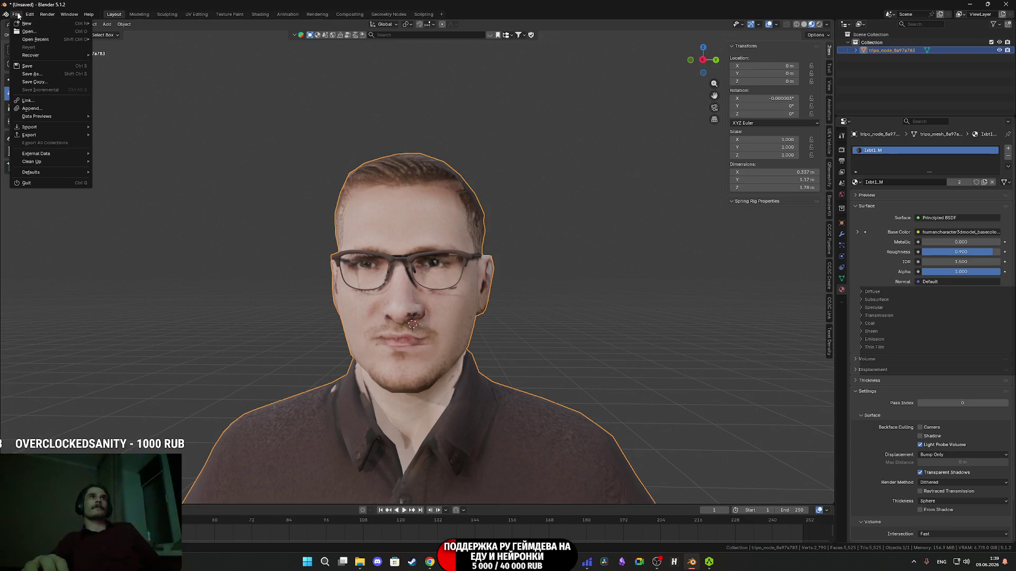
mouse_move(44, 135)
left_click(116, 198)
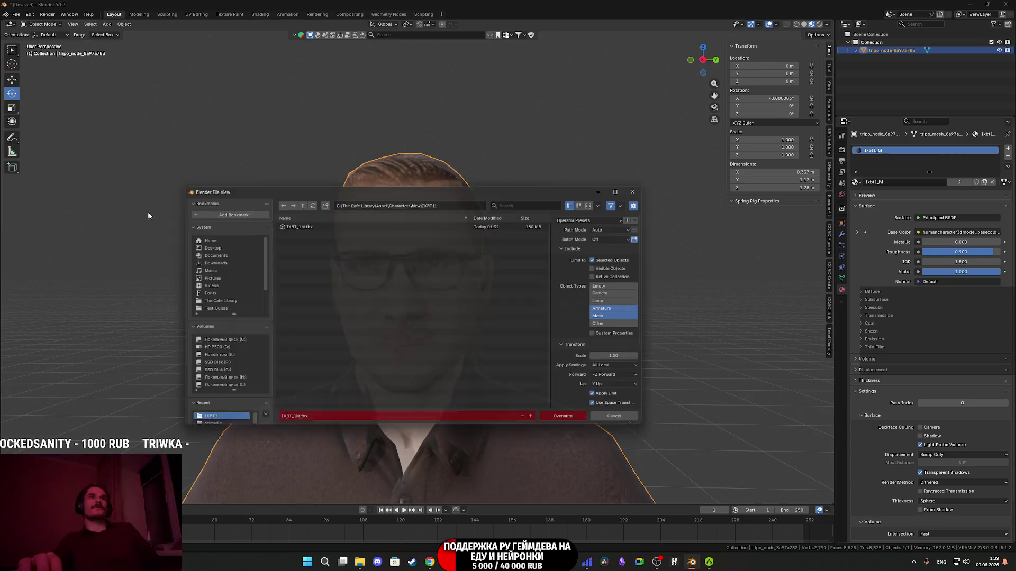
Overwrite the existing IXBT_1M.fbx, then switch to the browser's YouTube tab.
left_click(569, 421)
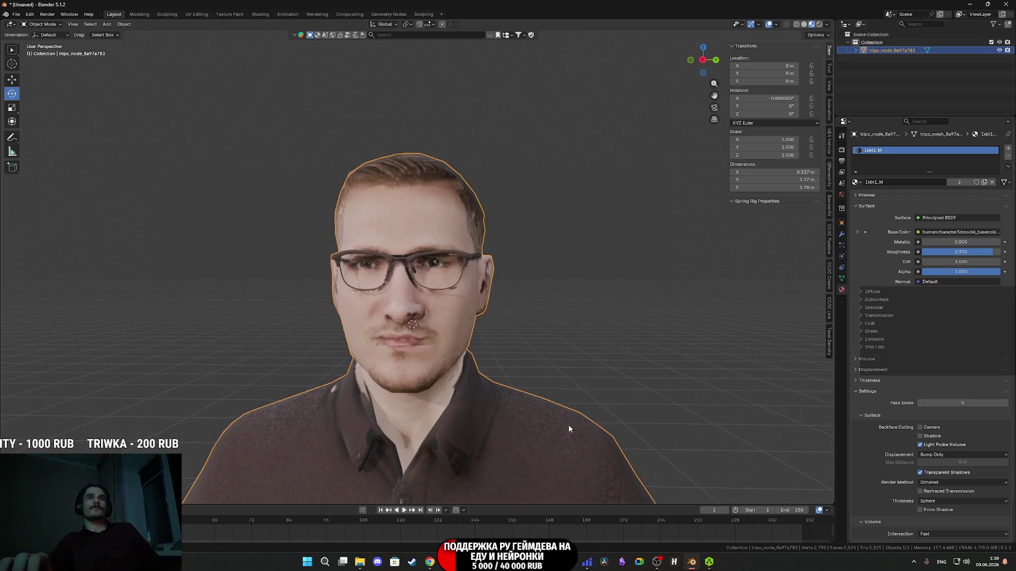
left_click(430, 562)
left_click(317, 3)
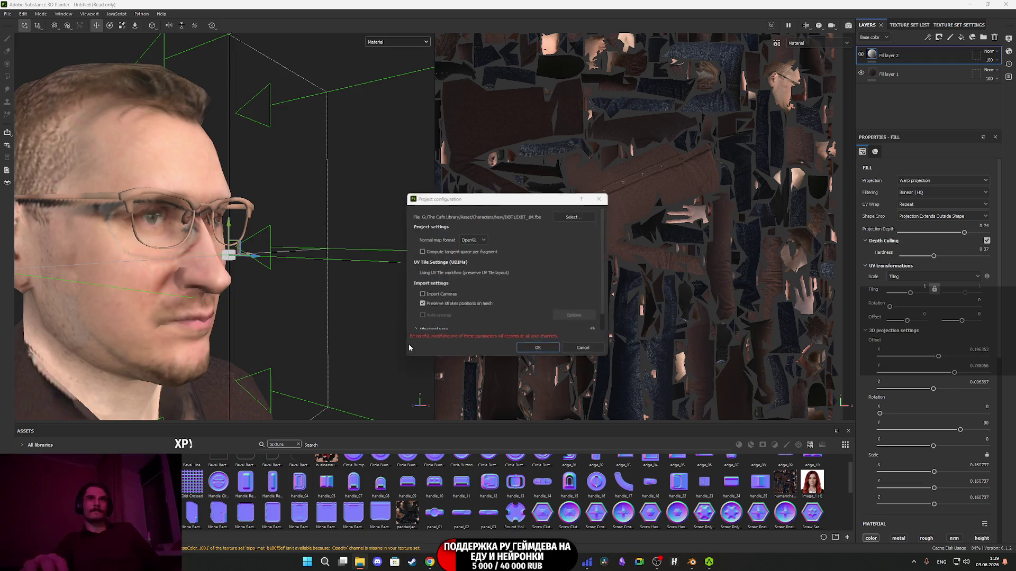
Reload the re-exported IXBT_1M.fbx mesh, inspect the projected face, then switch to the Twitch tab.
left_click(532, 348)
scroll(261, 205, "up", 5)
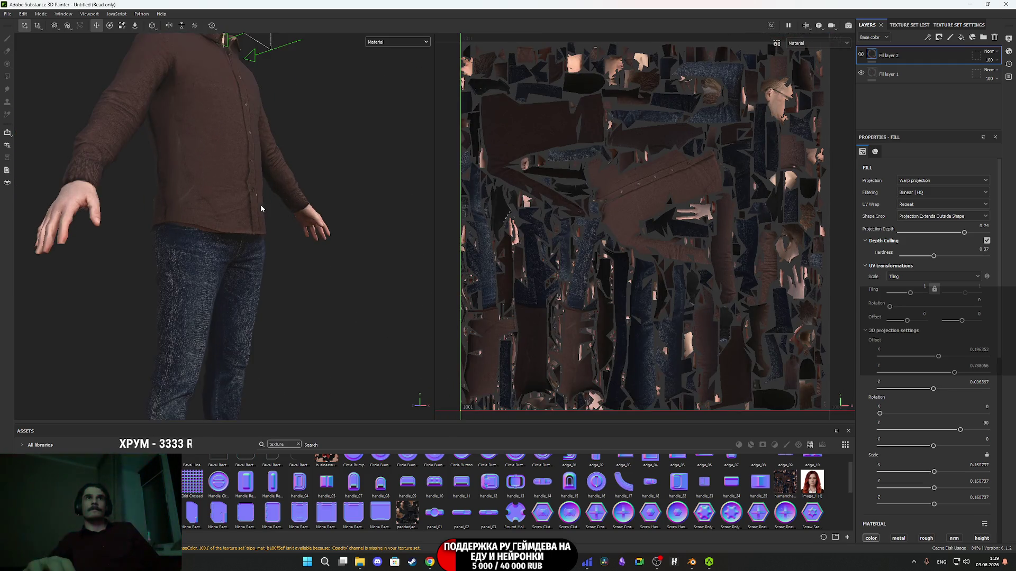
scroll(170, 279, "up", 8)
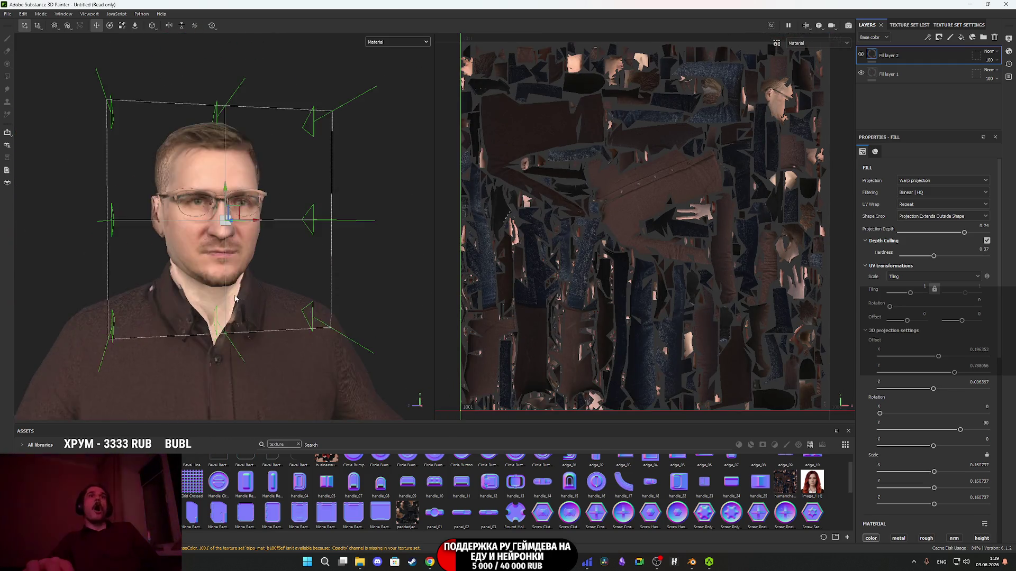
scroll(194, 291, "up", 3)
mouse_move(195, 291)
left_mouse_down("alt")
mouse_move(282, 317)
mouse_move(294, 338)
left_mouse_up("alt")
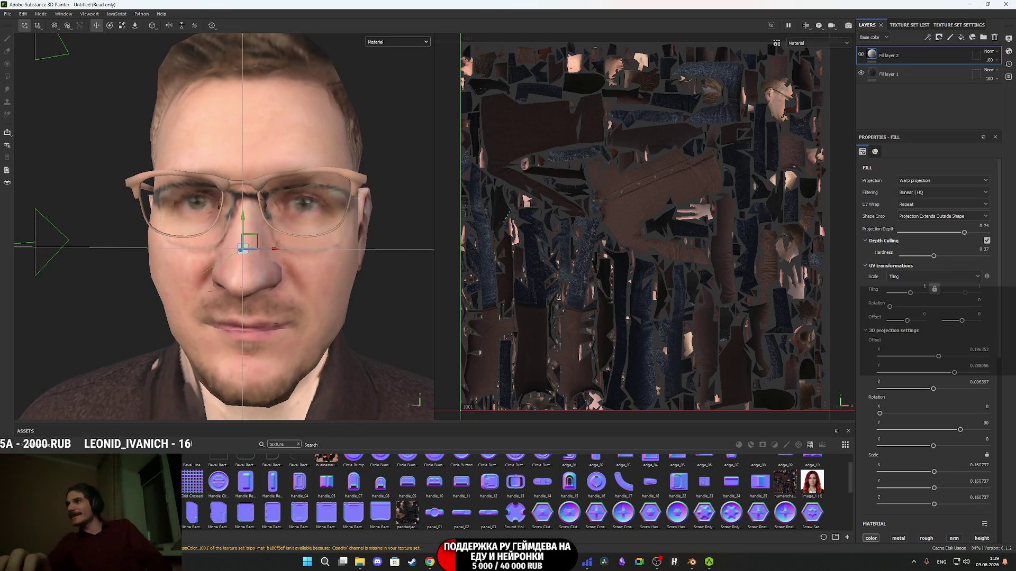
key("alt+Tab")
left_click(229, 5)
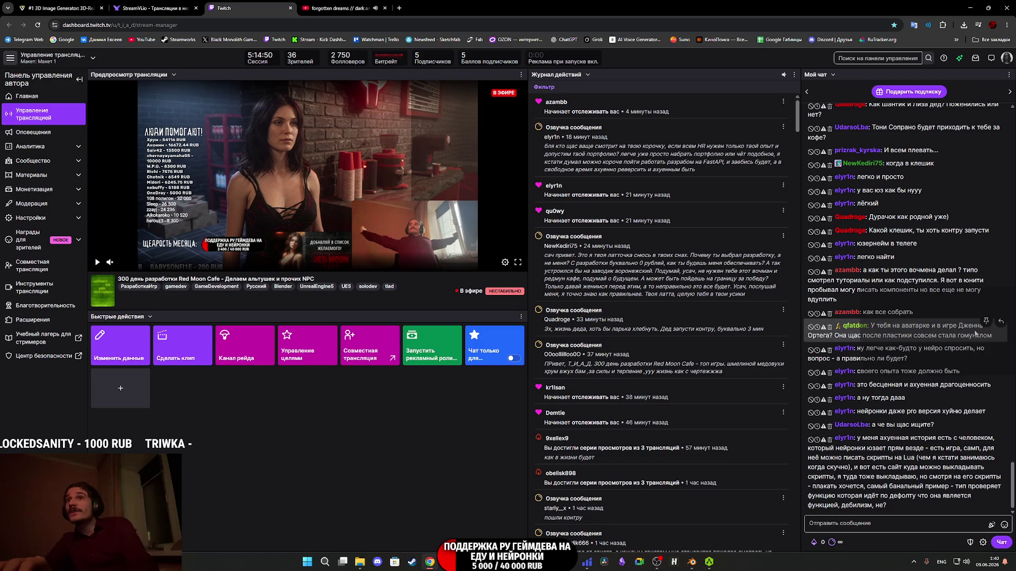
Select the name in a viewer's chat message and search Google for it in a new tab.
left_click_drag(969, 326, 820, 336)
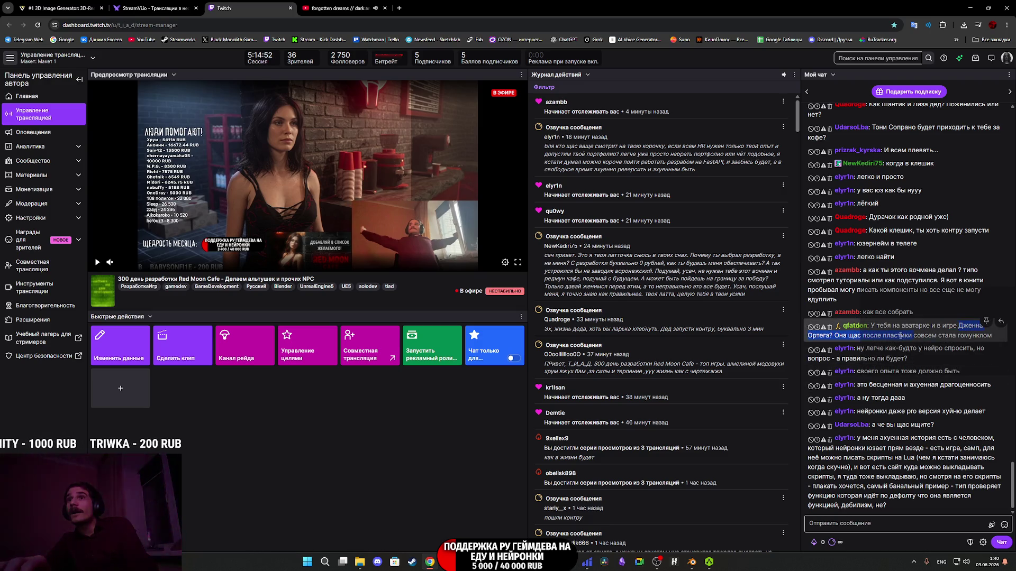
right_click(820, 337)
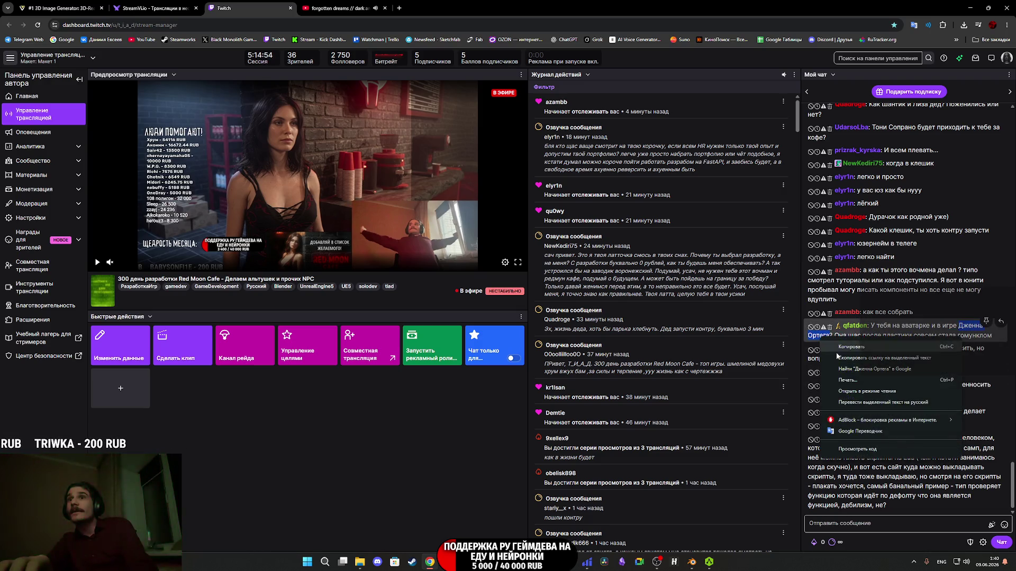
left_click(853, 369)
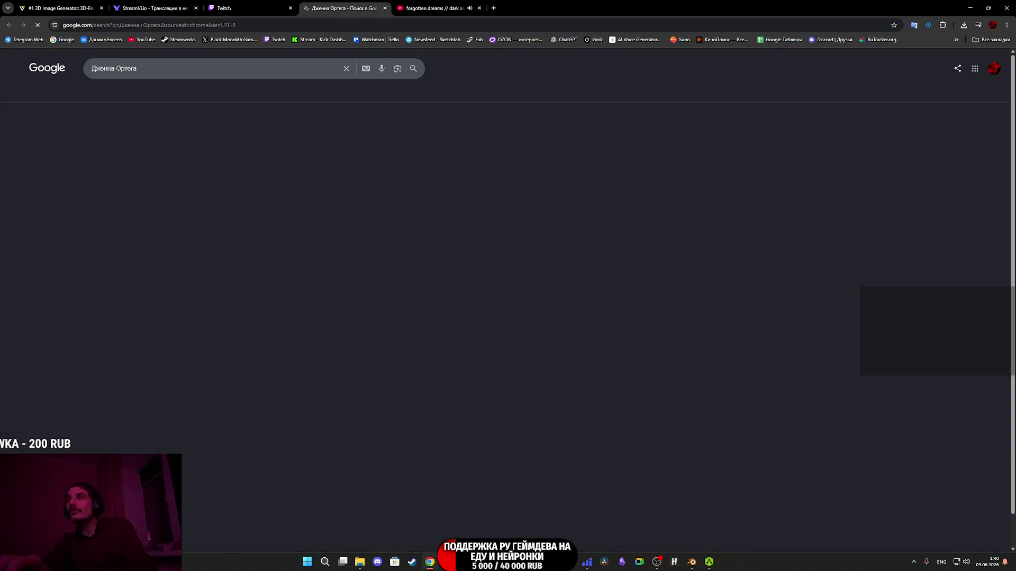
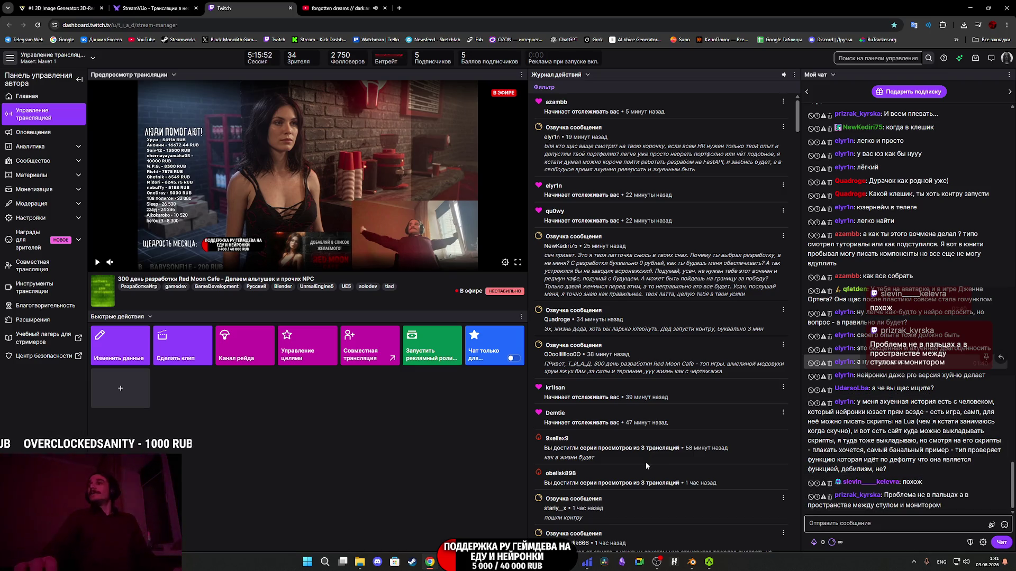
Bring the Substance 3D Painter project back in front and view the head at three-quarters.
mouse_move(516, 562)
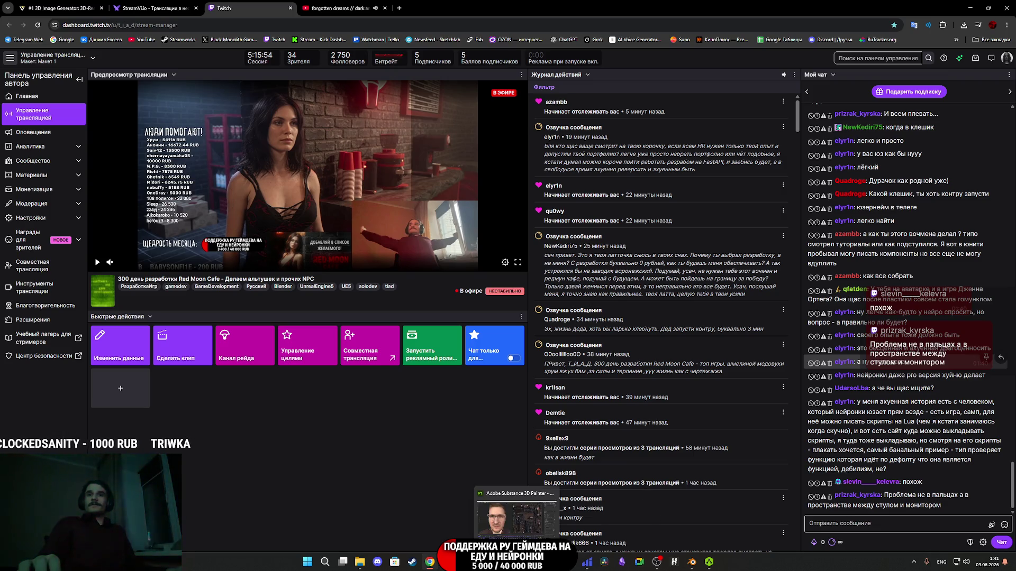
left_click(528, 532)
mouse_move(294, 330)
left_mouse_down("alt")
mouse_move(302, 328)
mouse_move(185, 322)
left_mouse_up("alt")
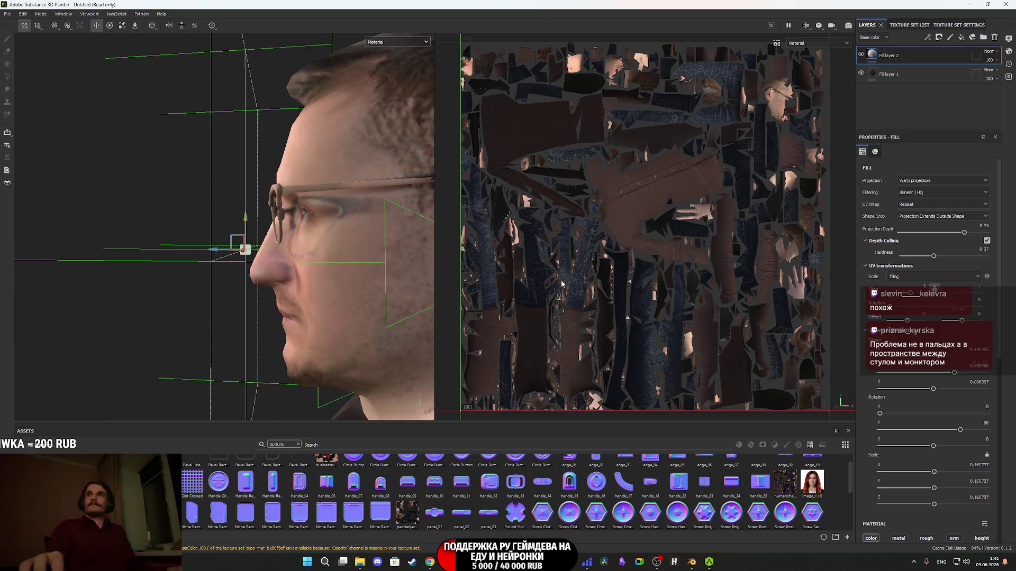
Shrink the face photo projection slightly in height.
left_click_drag(257, 227, 326, 228, "alt")
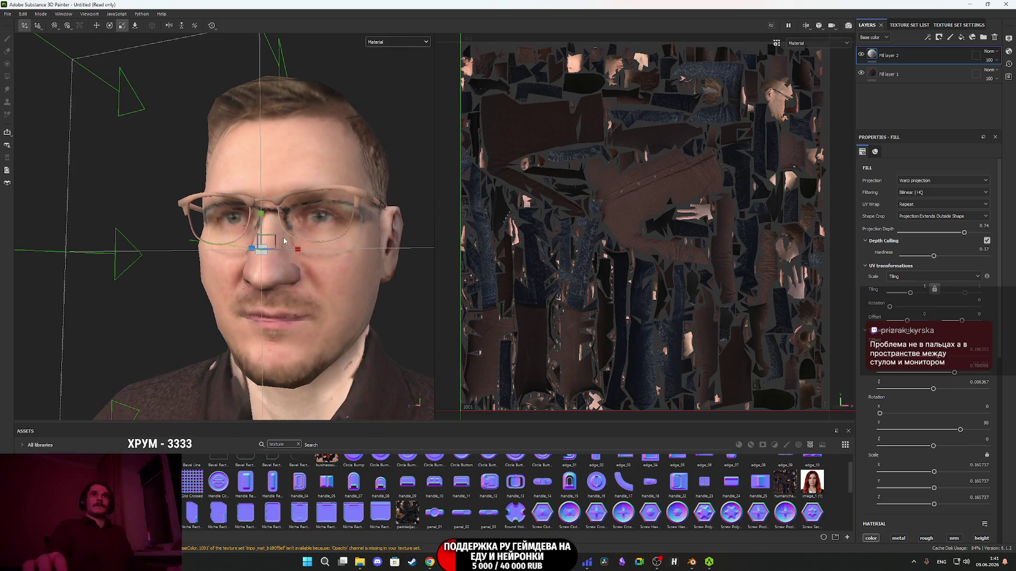
mouse_move(260, 217)
left_mouse_down()
mouse_move(262, 232)
mouse_move(263, 216)
mouse_move(239, 232)
mouse_move(254, 239)
mouse_move(227, 252)
mouse_move(335, 272)
mouse_move(100, 60)
left_mouse_up()
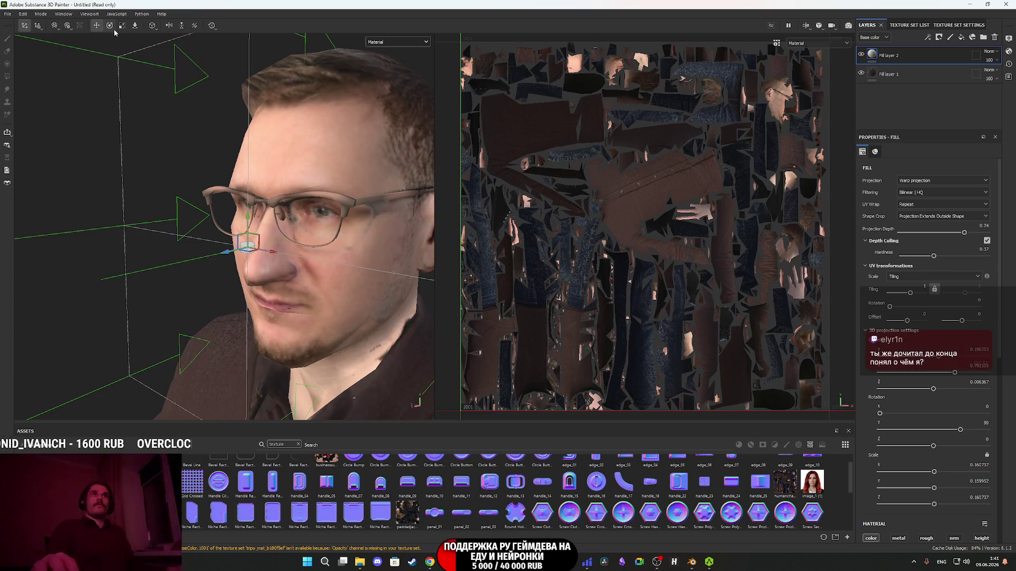
left_click_drag(247, 212, 226, 136, "alt")
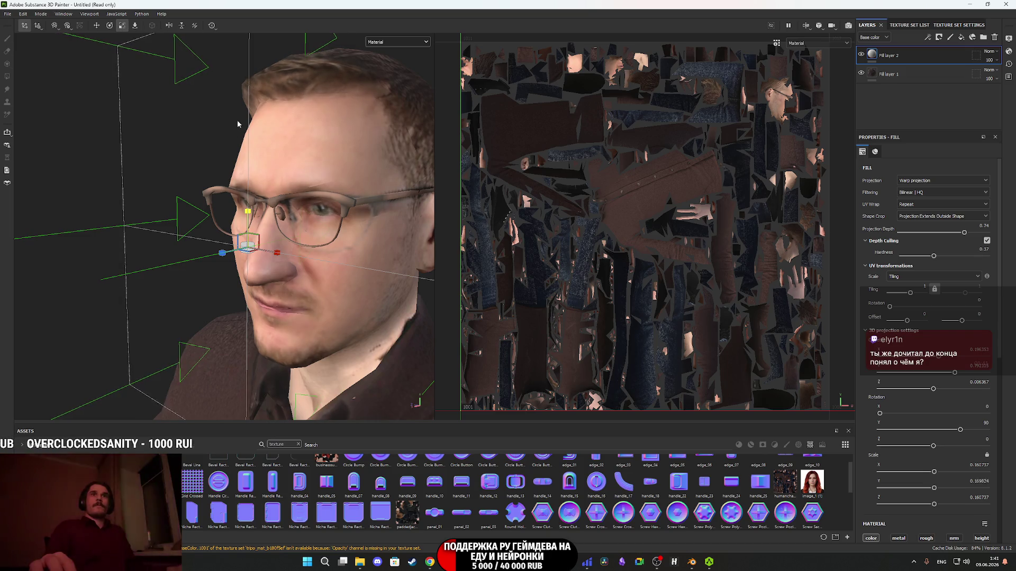
Move the face projection slightly down, then switch to the web browser.
key("w")
left_click_drag(337, 238, 295, 245, "alt")
mouse_move(260, 215)
left_mouse_down()
mouse_move(379, 292)
mouse_move(434, 294)
left_mouse_up()
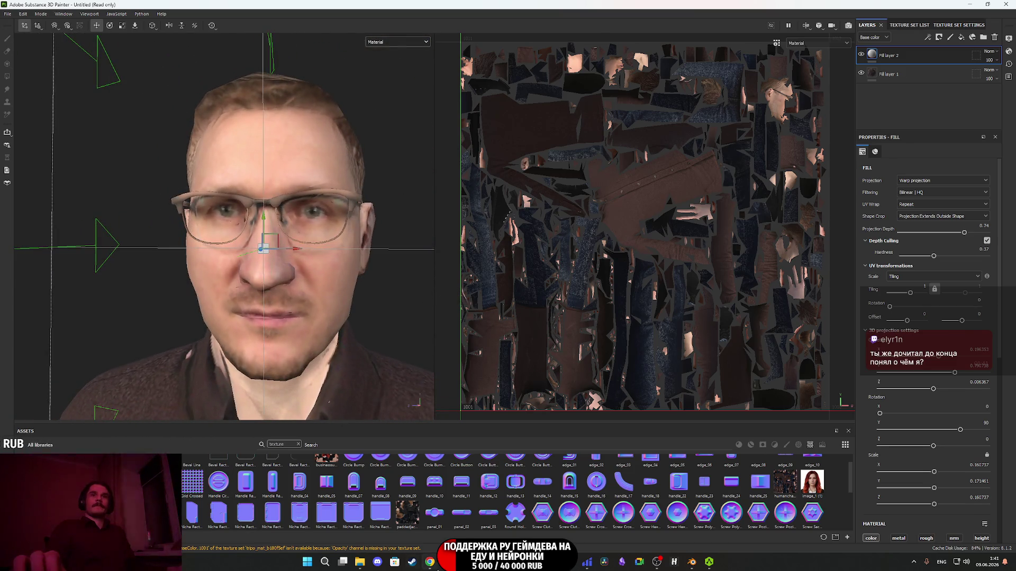
left_click(433, 563)
Make the copied face photo the only reference image in the Tripo prompt.
left_click(339, 7)
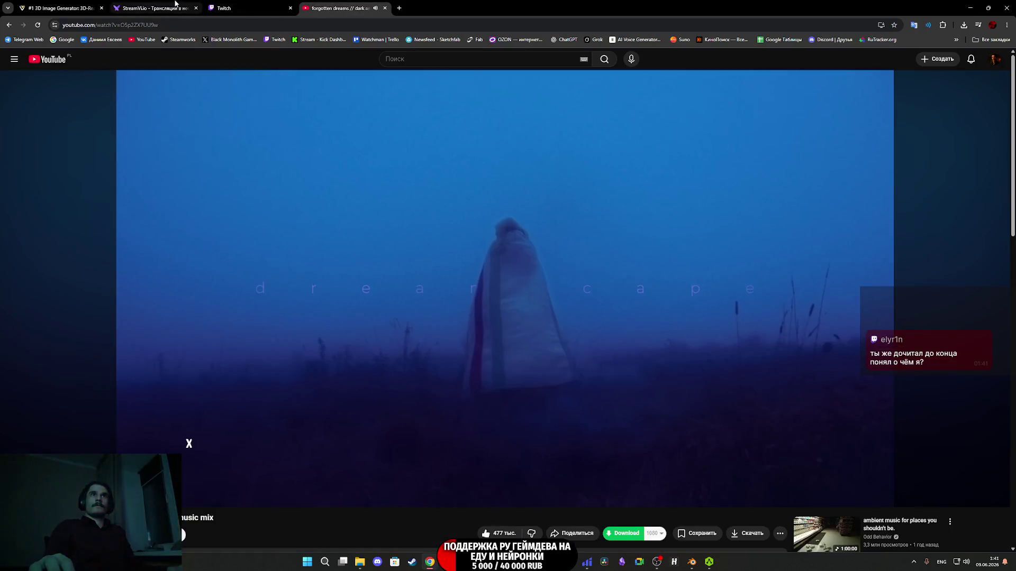
left_click(58, 8)
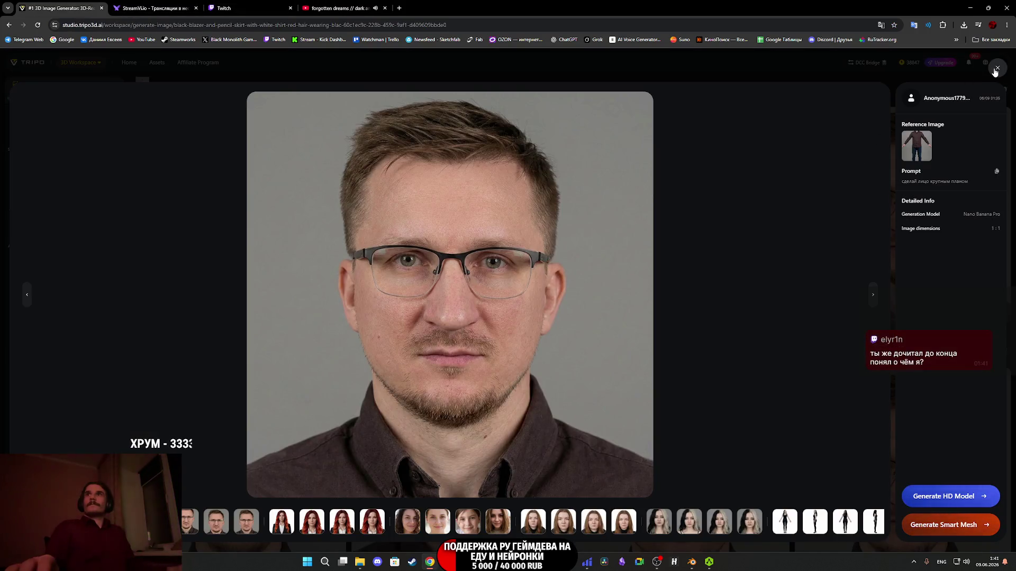
right_click(336, 294)
left_click(398, 333)
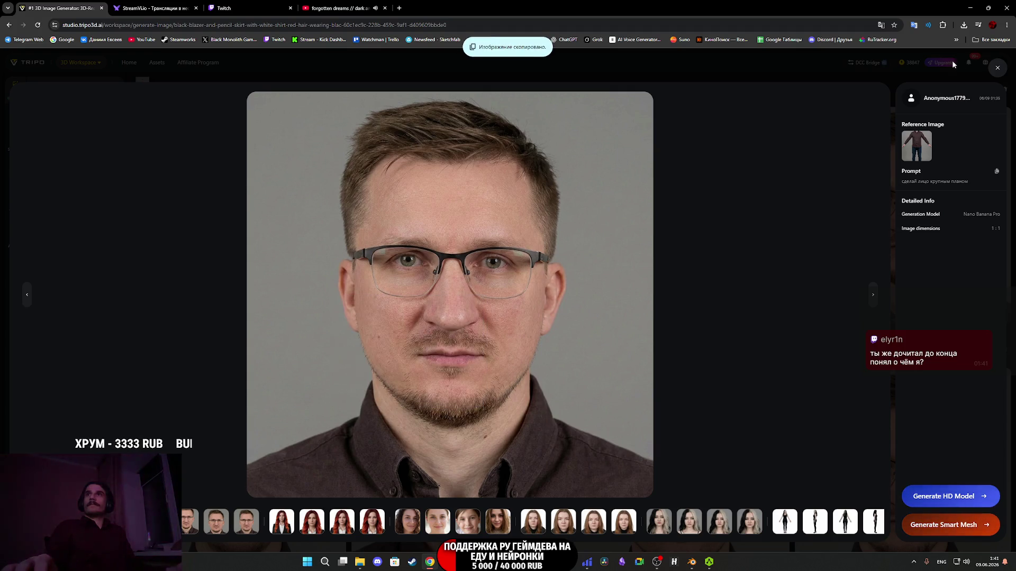
left_click(998, 68)
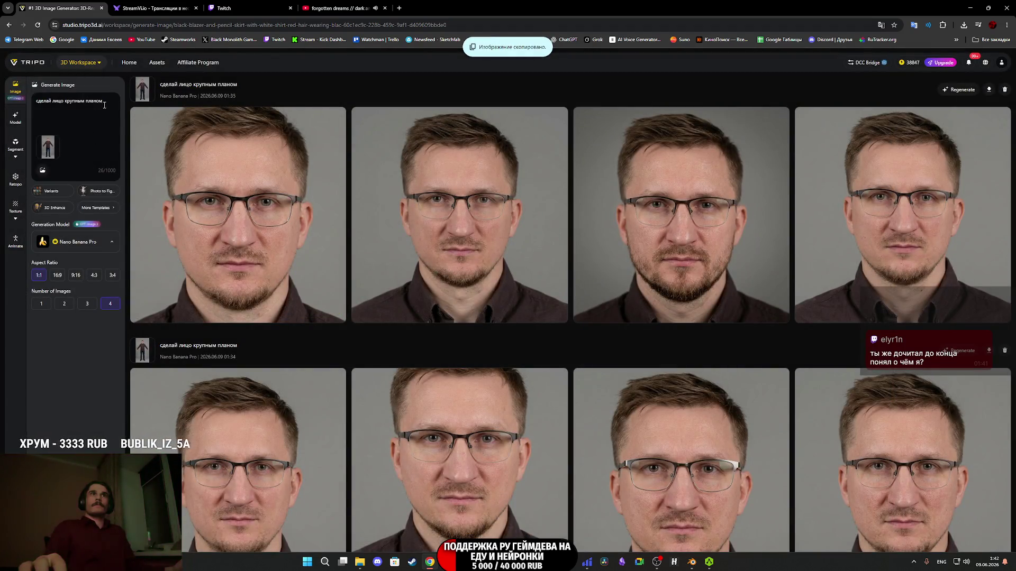
left_click_drag(104, 102, 26, 99)
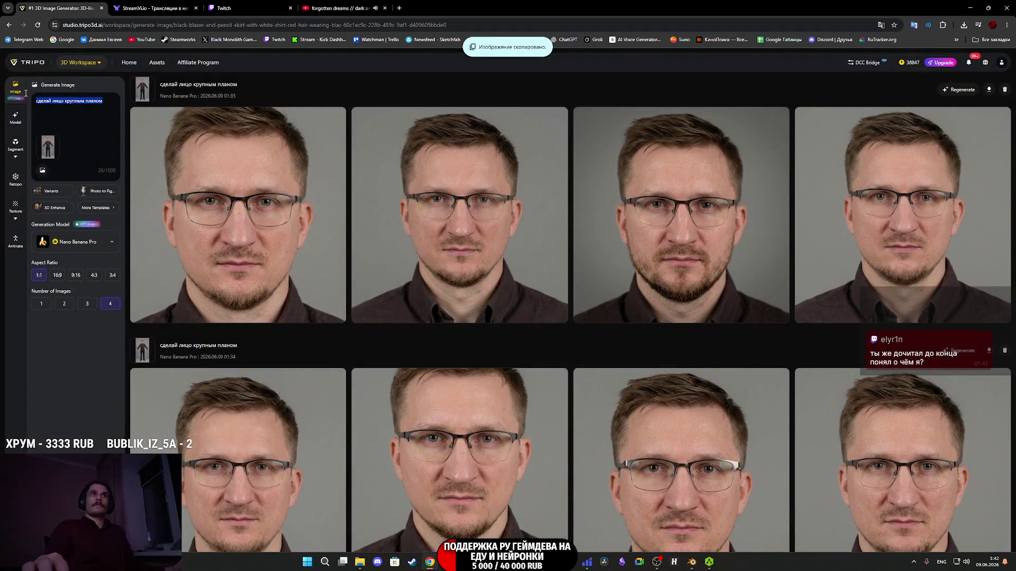
key("ctrl+v")
left_click(55, 140)
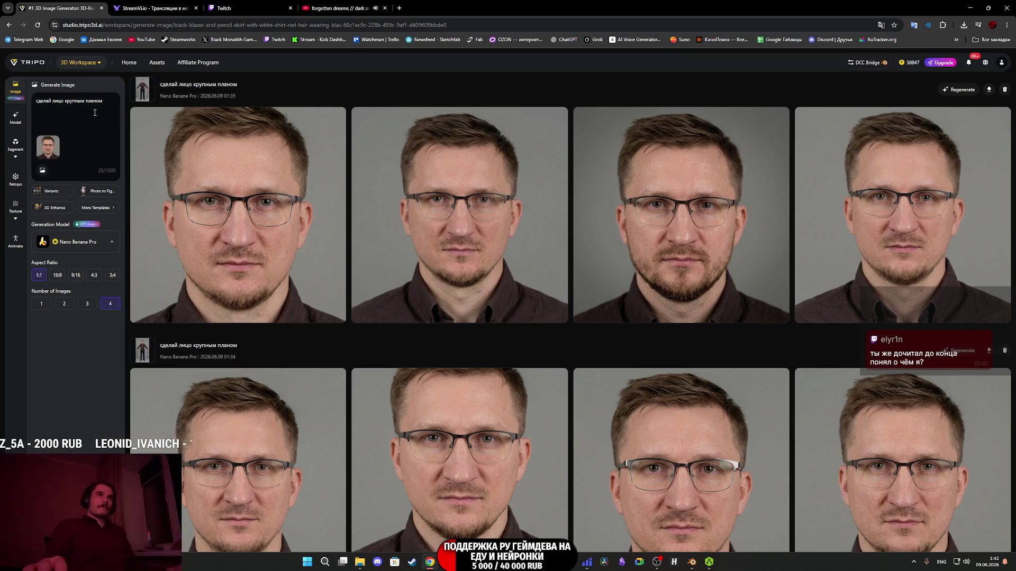
Replace the prompt text with 'убери очки' and start generating.
key("ctrl+a")
type("e")
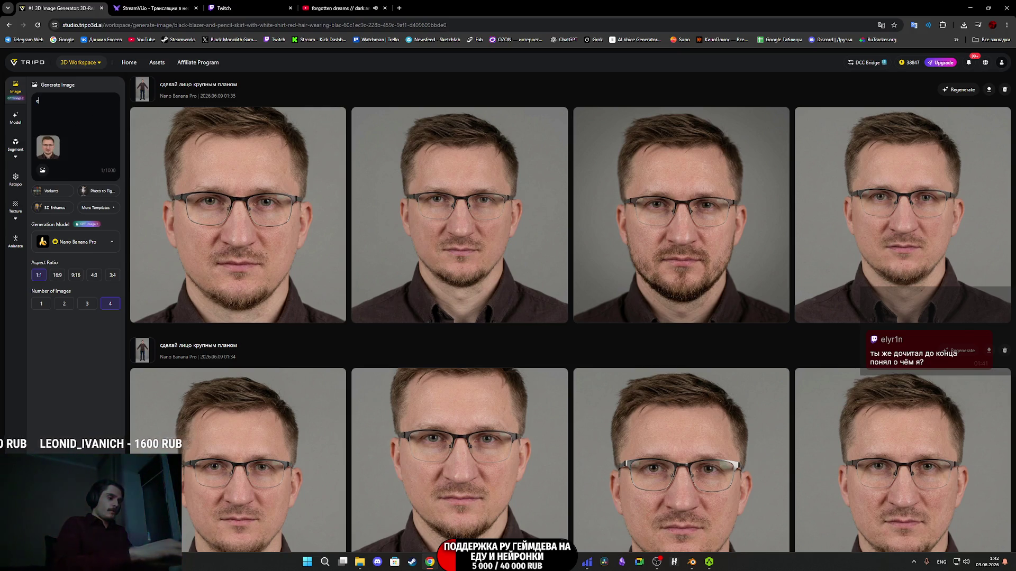
type(",thb jxrb")
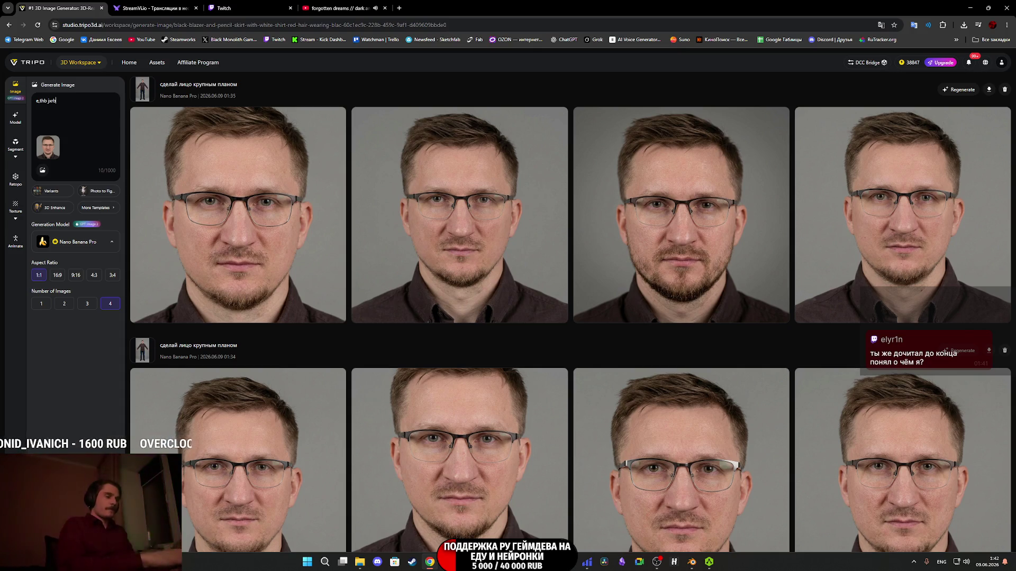
key("ctrl+a")
key("alt+shift")
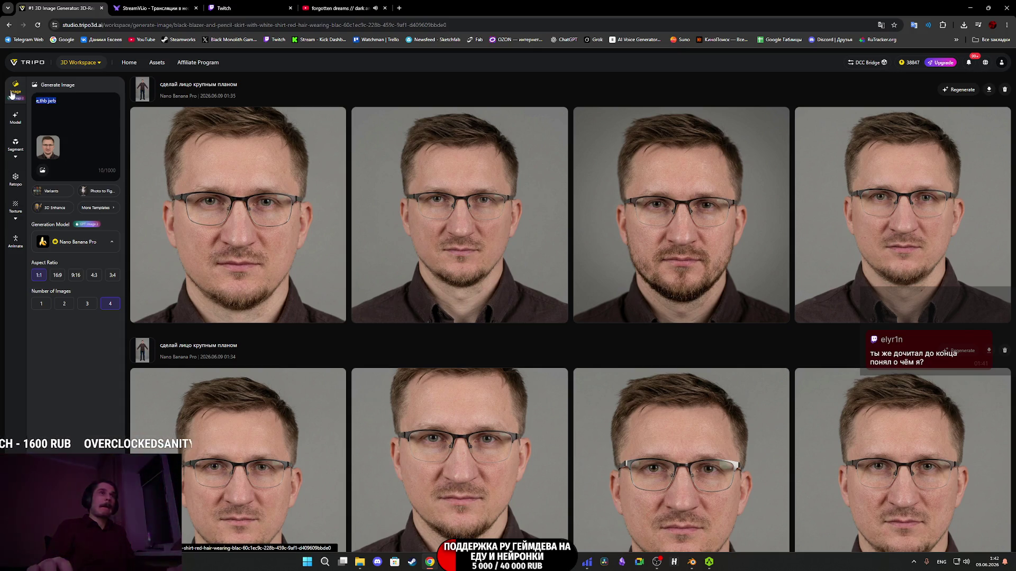
type("убе")
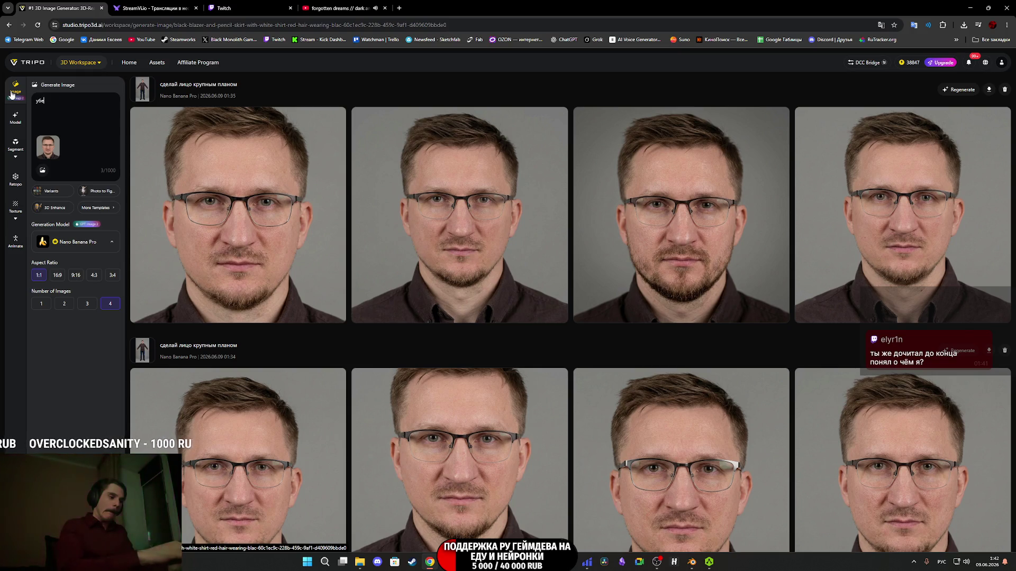
type("ри очки")
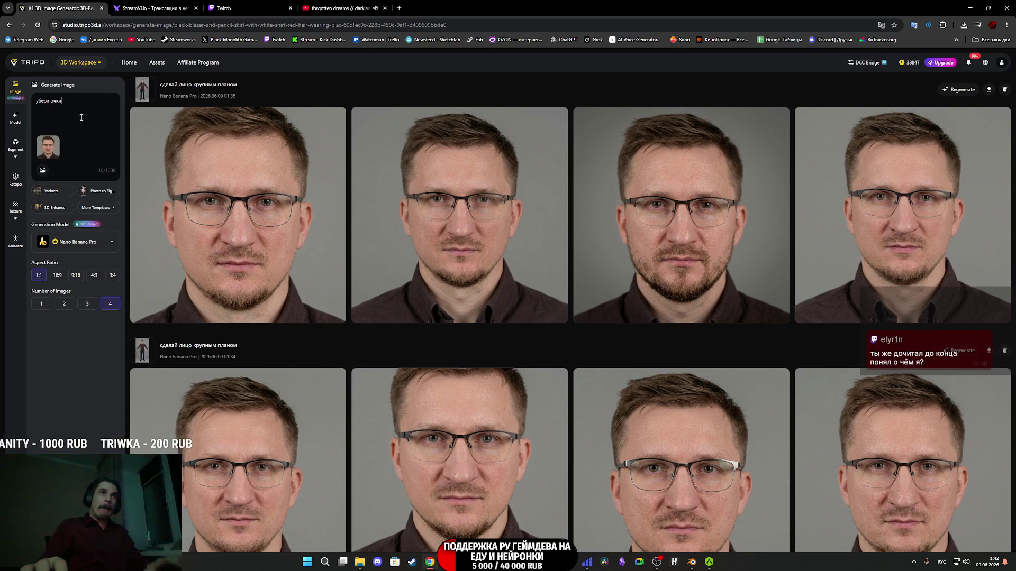
key("Return")
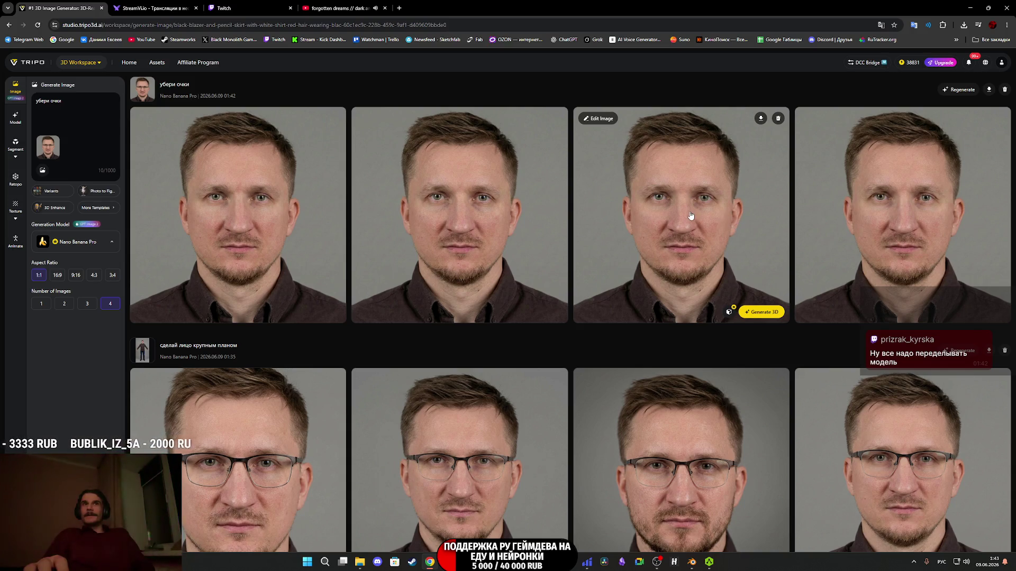
Open the first glasses-free portrait full size.
left_click(291, 216)
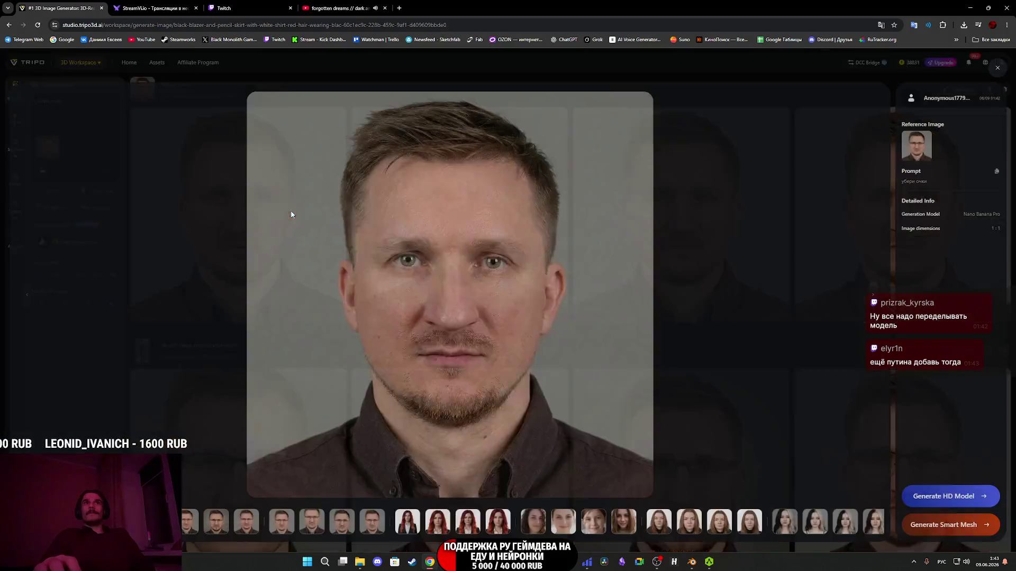
Save the glasses-free portrait as image_0 (1).png and return to Substance 3D Painter.
right_click(490, 301)
left_click(541, 322)
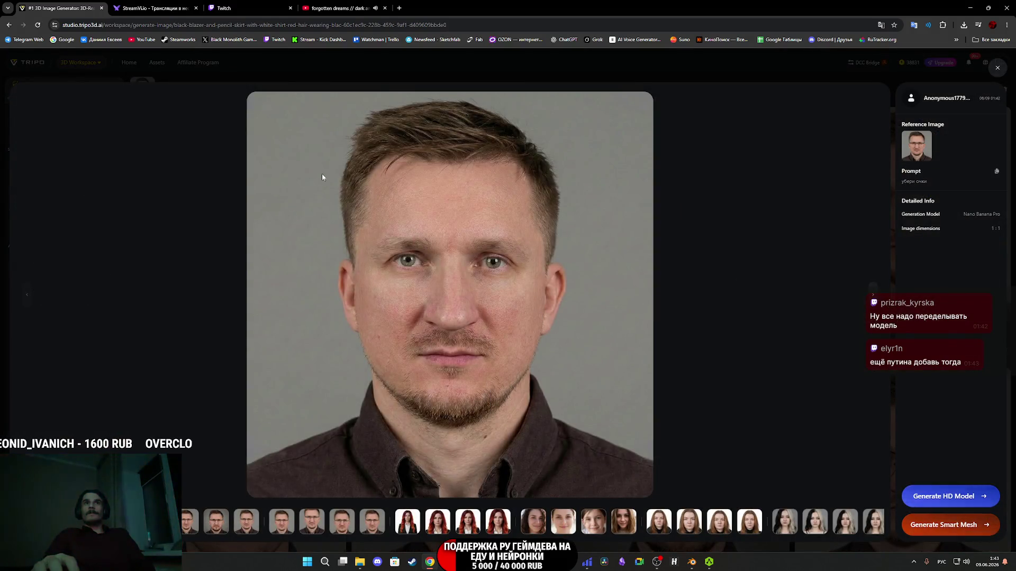
left_click(412, 244)
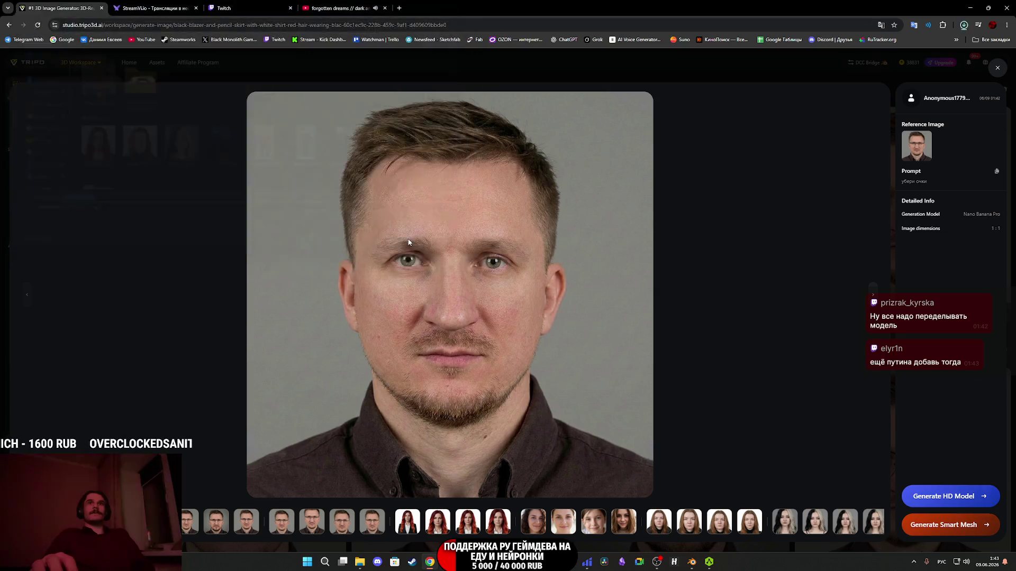
left_click(281, 8)
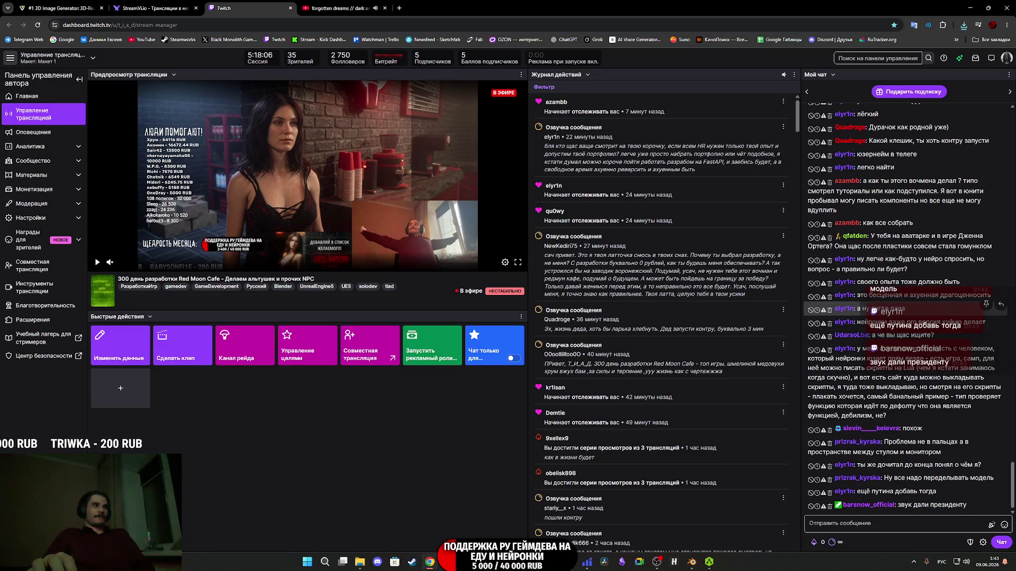
key("alt+Tab")
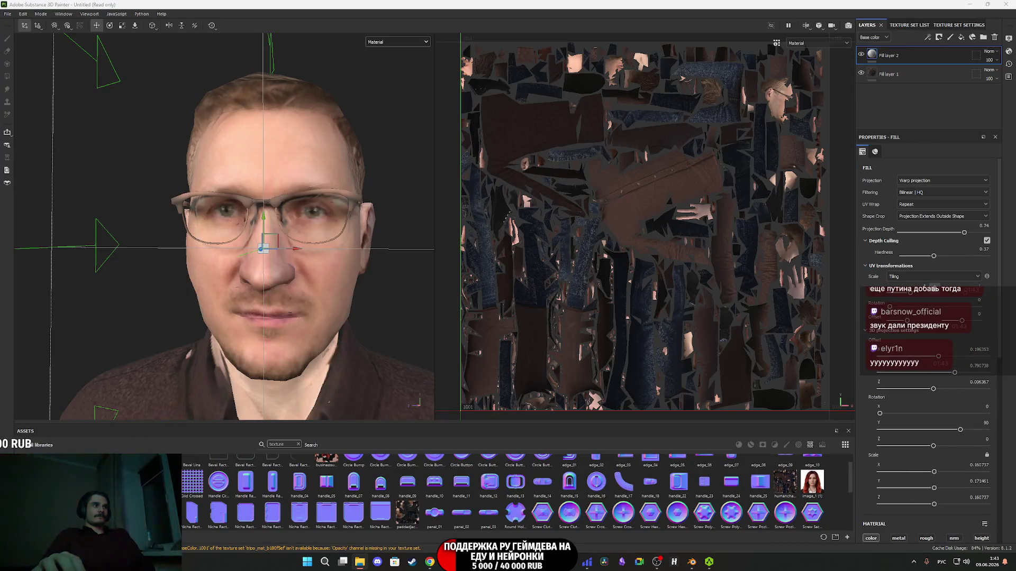
Import image_0 (1).png into the assets as a texture.
left_click_drag(205, 495, 206, 495)
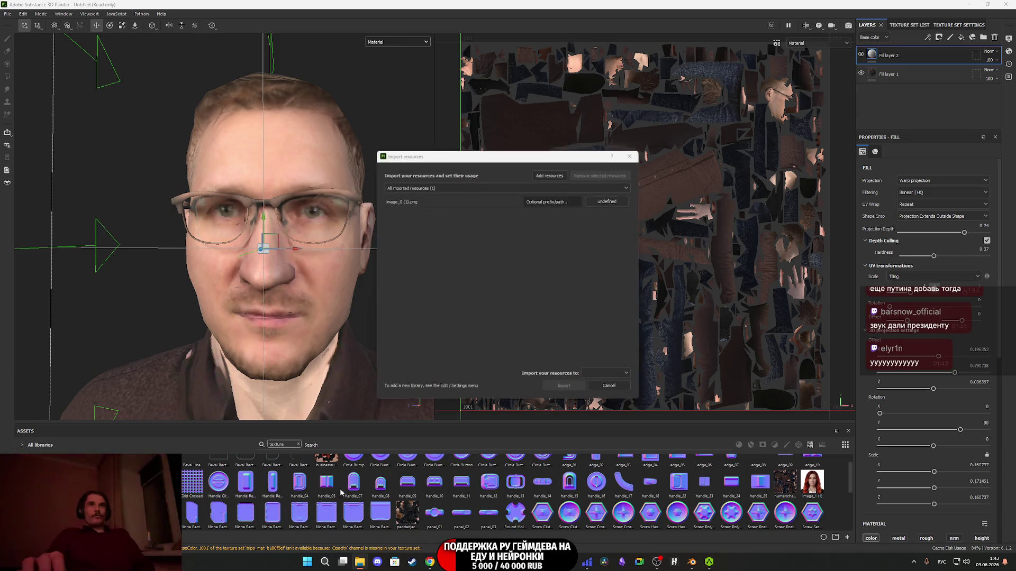
left_click(608, 200)
left_click(620, 229)
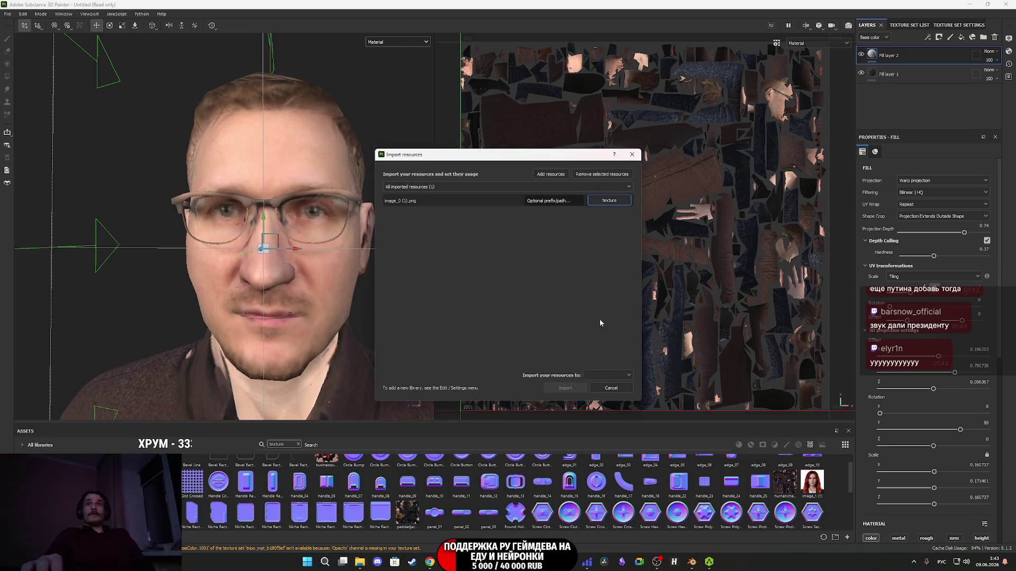
left_click(609, 377)
left_click(603, 386)
left_click(565, 388)
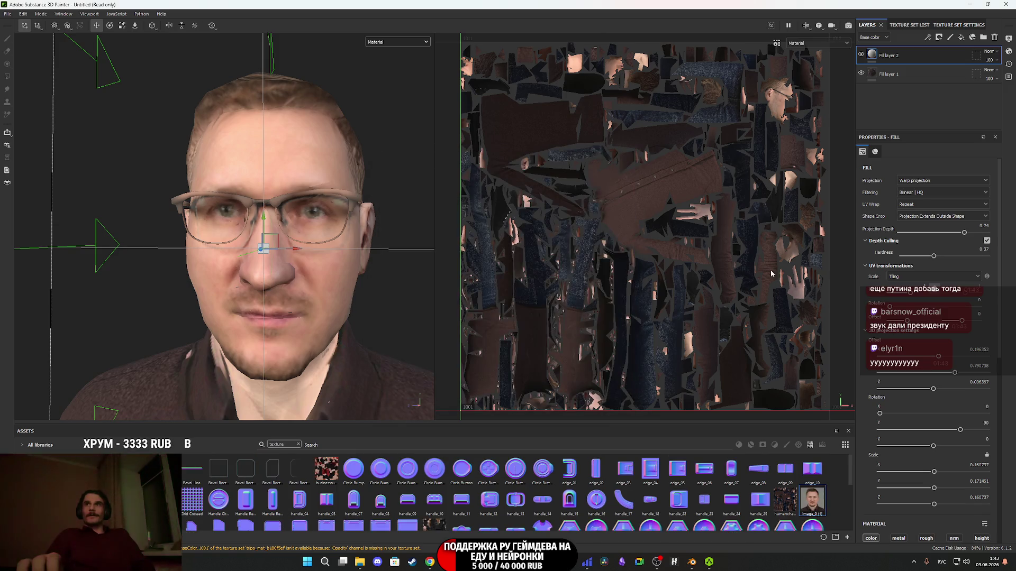
Put the glasses-free face image into the projection layer's base colour.
scroll(871, 420, "down", 5)
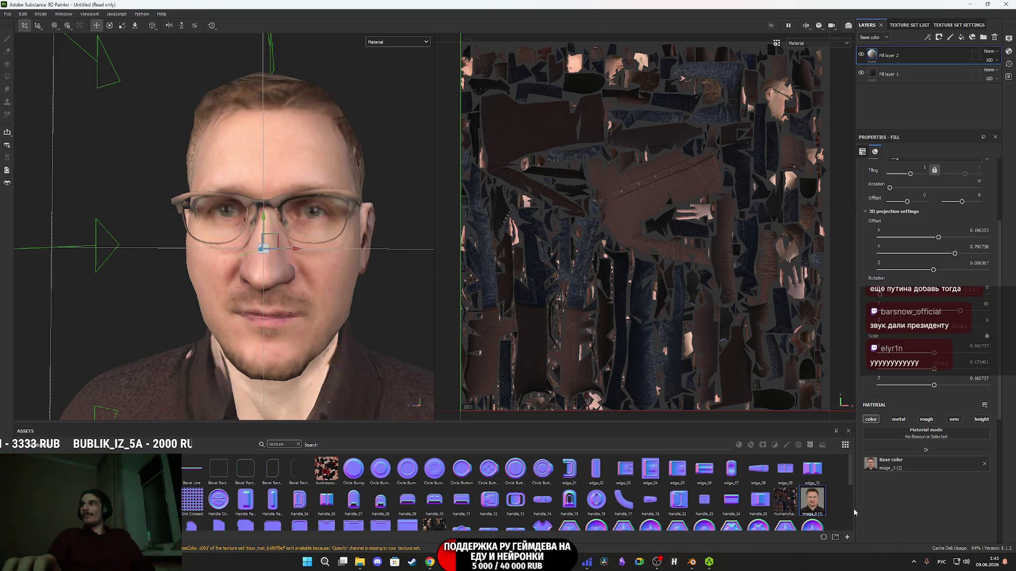
scroll(241, 502, "down", 3)
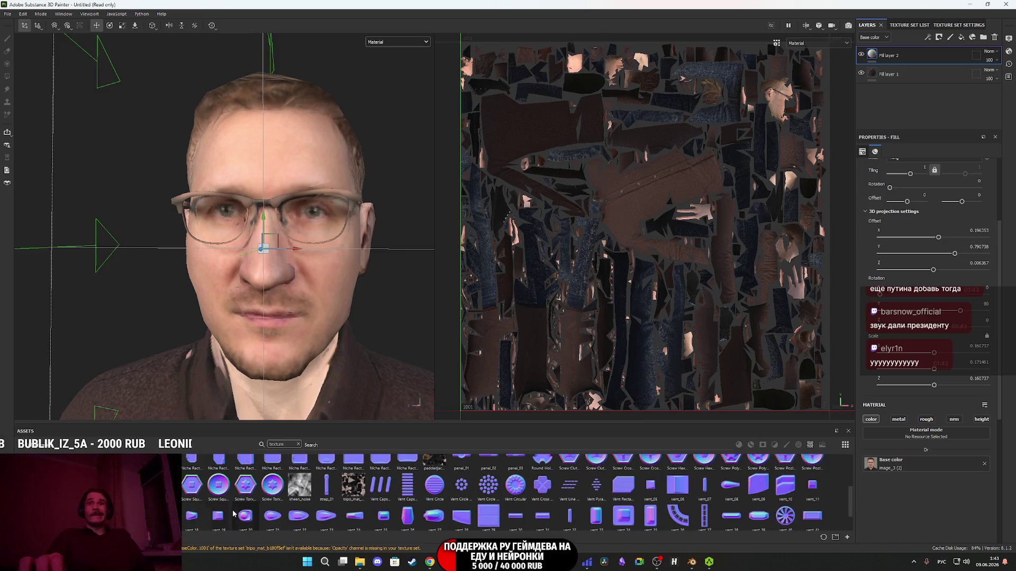
scroll(233, 513, "up", 3)
left_click_drag(813, 500, 898, 467)
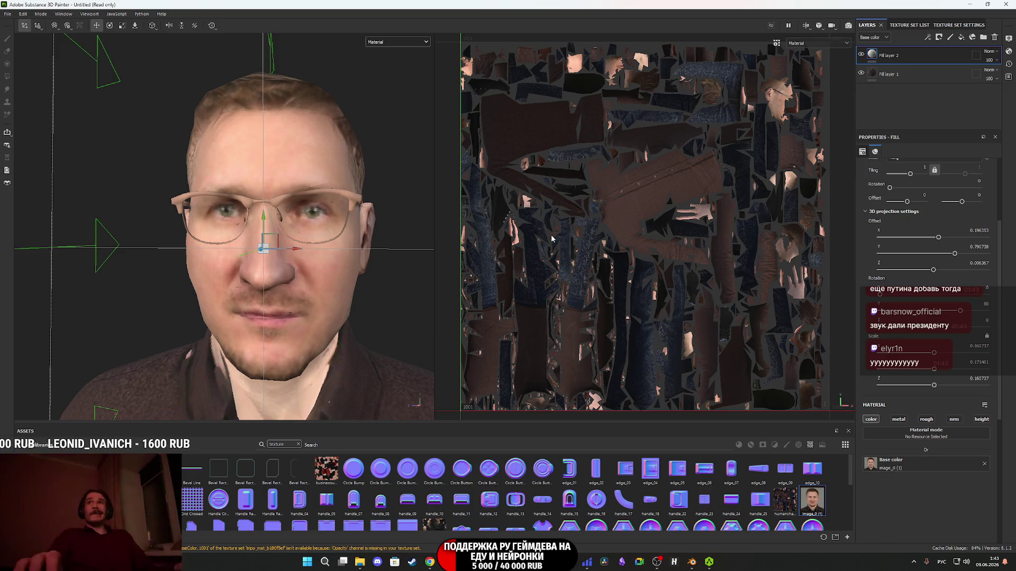
Add a new fill layer with metal, roughness, normal and height channels disabled.
left_click(962, 38)
left_click(898, 182)
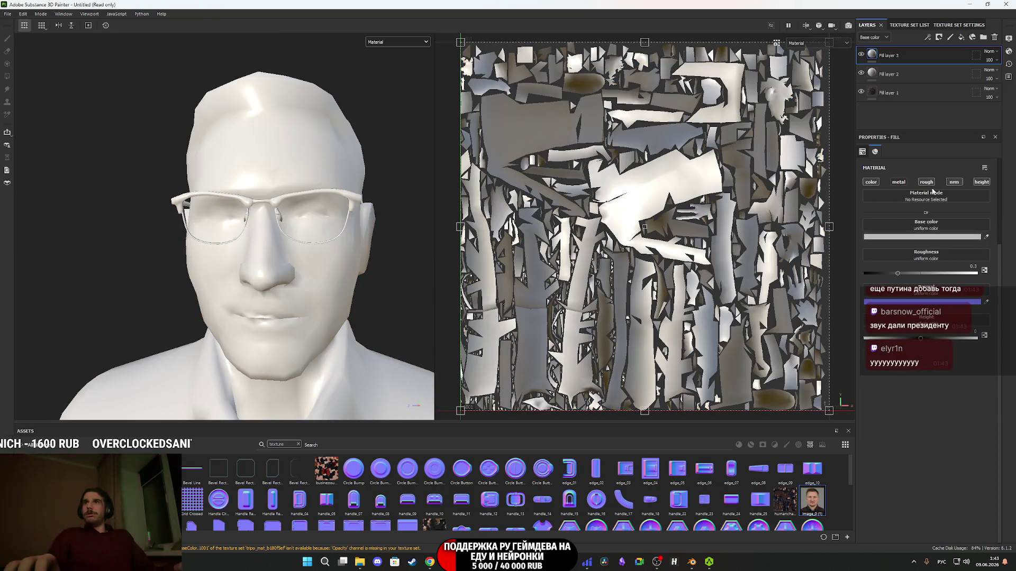
left_click(926, 182)
left_click(954, 182)
left_click(982, 182)
left_click(934, 237)
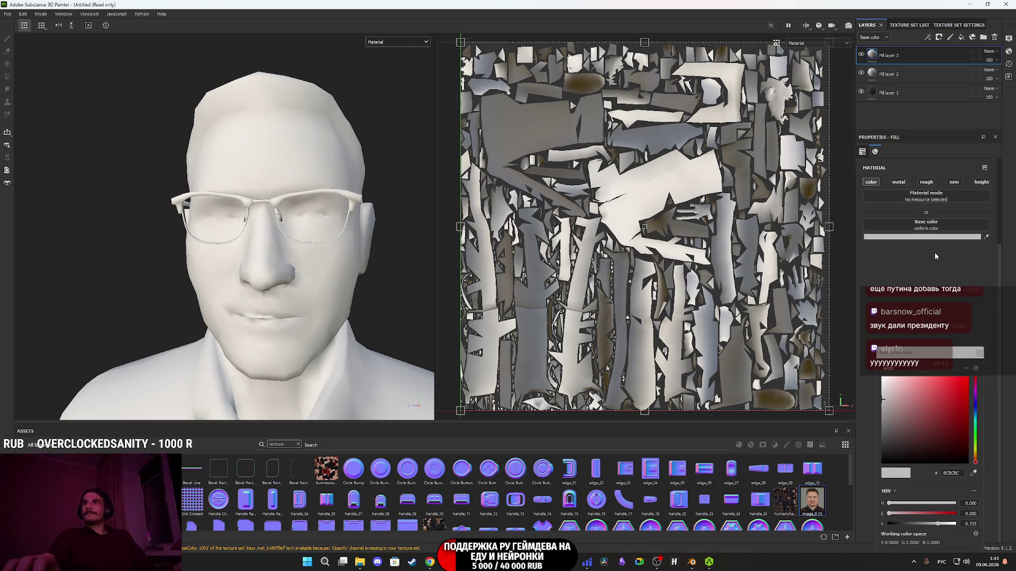
Make the new fill black and mask it to the glasses UV island only.
left_click_drag(935, 442, 917, 455)
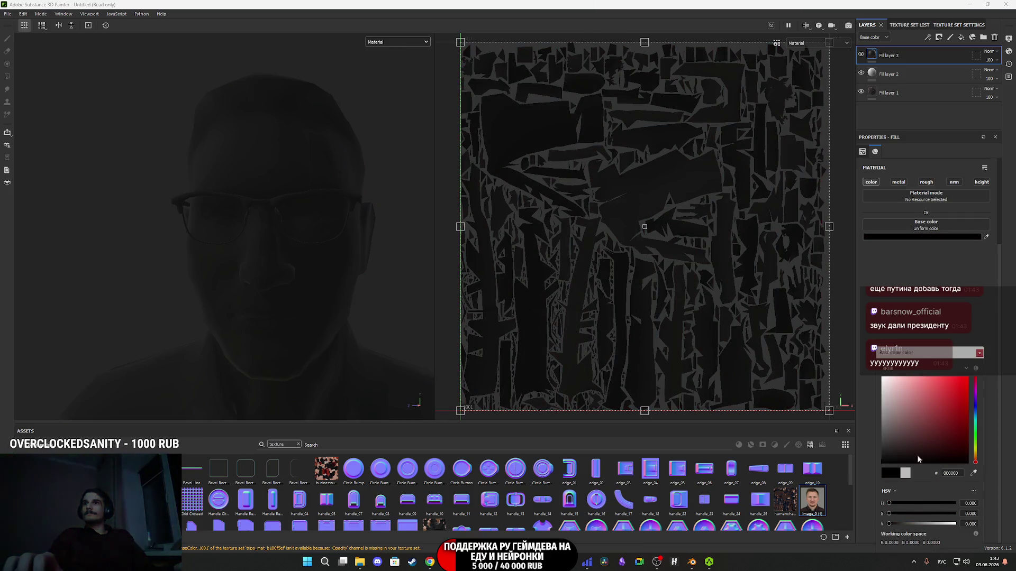
left_click(980, 353)
right_click(875, 55)
left_click(905, 74)
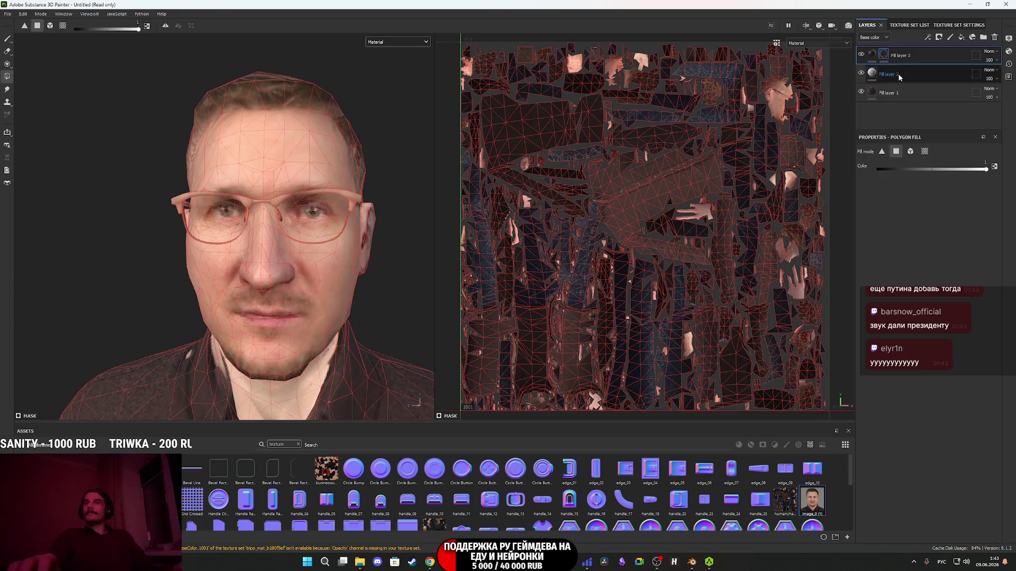
scroll(792, 342, "up", 10)
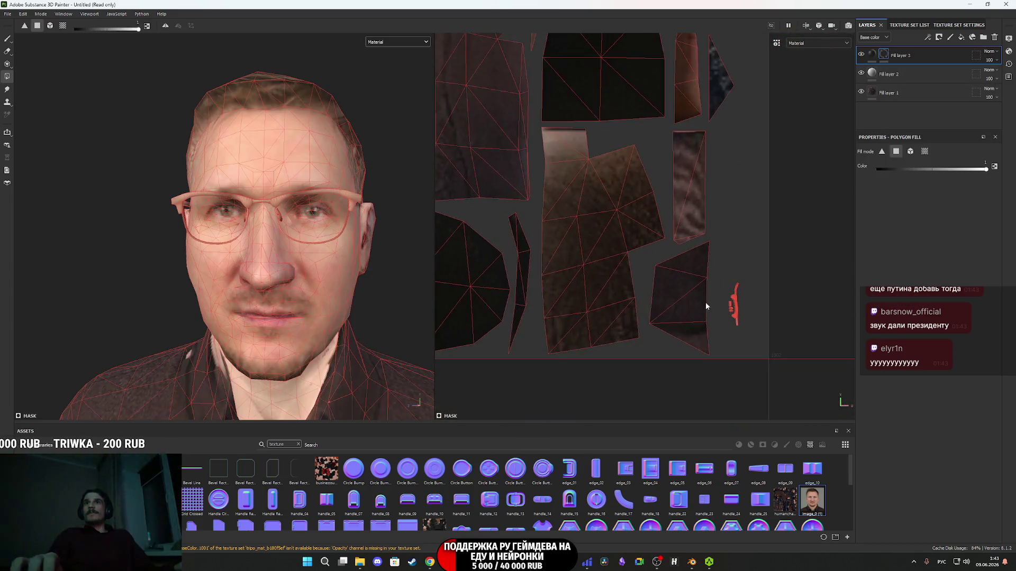
scroll(702, 301, "up", 2)
left_click(743, 301)
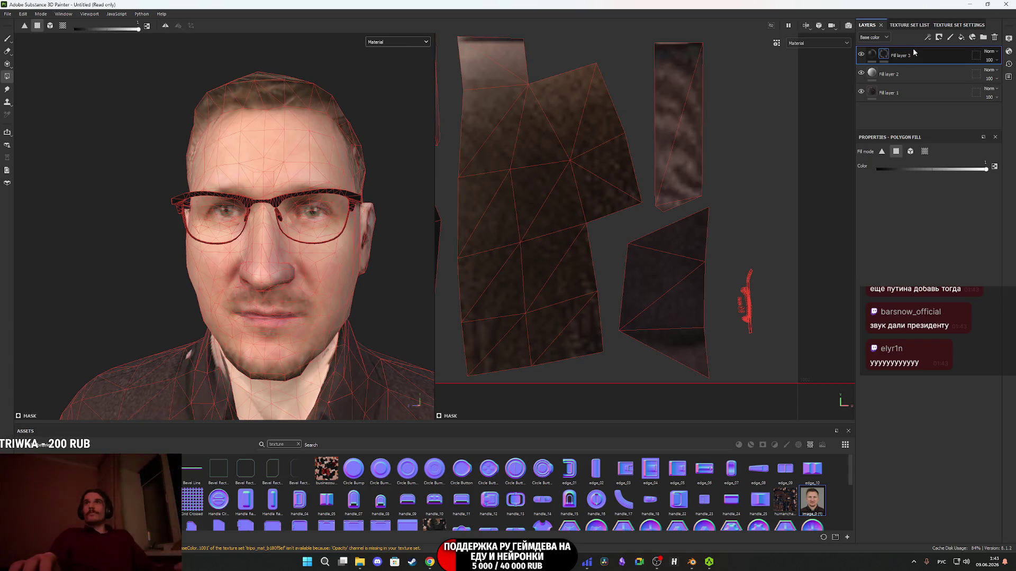
Lighten the glasses colour to dark grey 343434.
left_click(873, 55)
left_click_drag(158, 254, 338, 251, "alt")
left_click(886, 238)
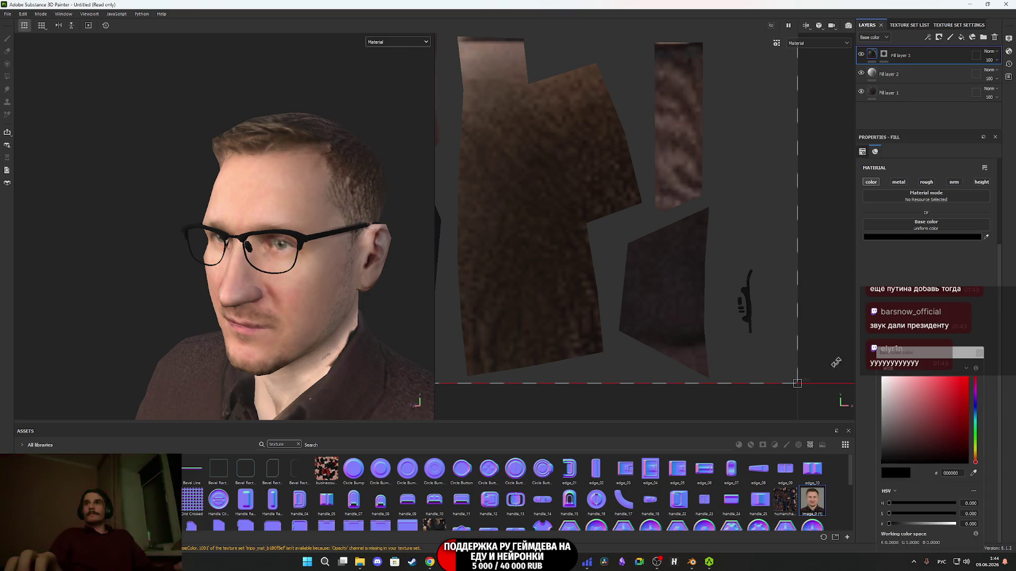
left_click_drag(870, 459, 872, 448)
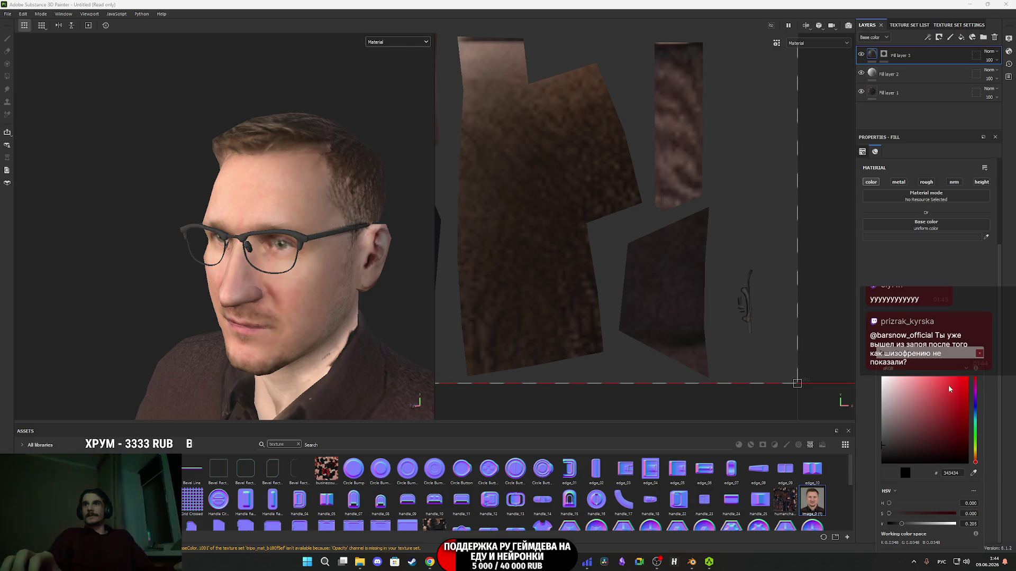
left_click(979, 353)
mouse_move(254, 280)
left_mouse_down("alt")
mouse_move(322, 275)
mouse_move(293, 297)
mouse_move(370, 295)
mouse_move(331, 263)
mouse_move(344, 302)
mouse_move(311, 314)
mouse_move(188, 258)
mouse_move(152, 254)
mouse_move(469, 256)
mouse_move(460, 236)
mouse_move(349, 248)
mouse_move(442, 249)
mouse_move(422, 263)
mouse_move(366, 266)
mouse_move(426, 252)
left_mouse_up("alt")
Select Fill layer 2 to show its 3D projection settings and inspect the head.
scroll(297, 288, "up", 3)
left_click_drag(347, 222, 281, 252, "alt")
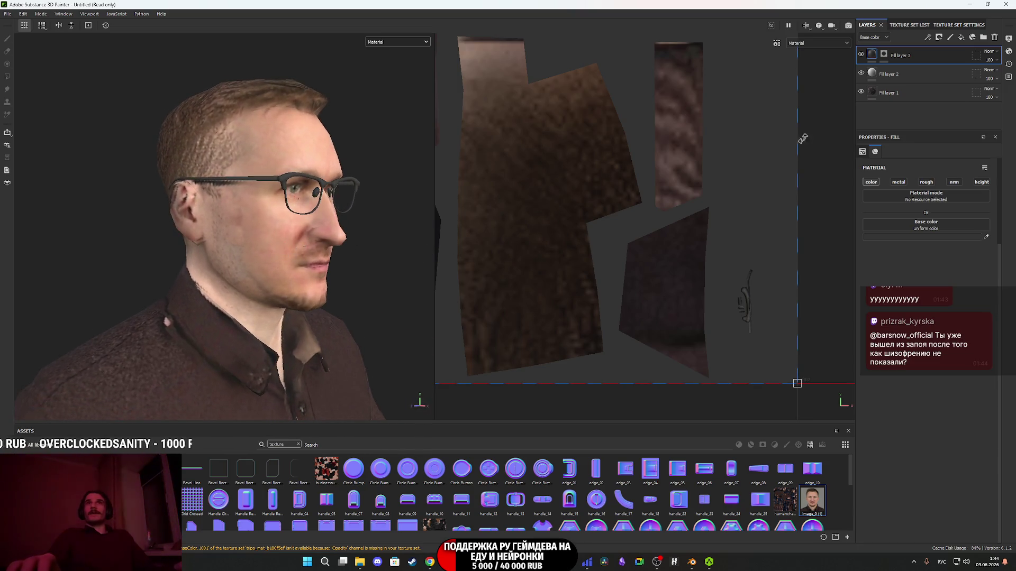
left_click(874, 74)
mouse_move(318, 321)
left_mouse_down("alt")
mouse_move(302, 319)
mouse_move(337, 316)
mouse_move(198, 319)
mouse_move(213, 334)
mouse_move(208, 325)
left_mouse_up("alt")
left_click_drag(324, 202, 284, 286, "alt")
middle_click_drag(285, 286, 273, 270, "alt")
scroll(273, 270, "up", 8)
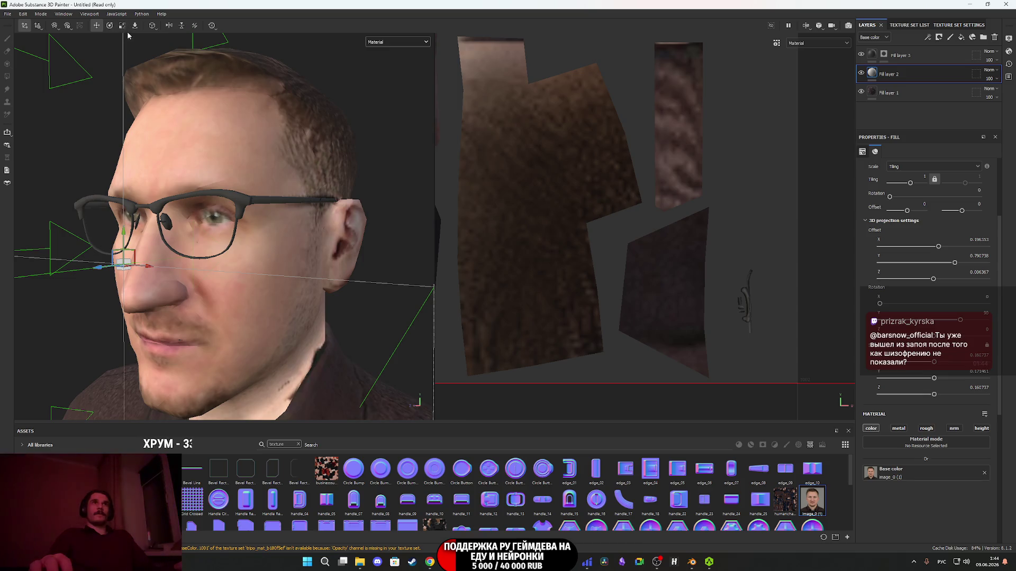
mouse_move(209, 227)
left_mouse_down("alt")
mouse_move(248, 229)
mouse_move(190, 217)
mouse_move(193, 238)
mouse_move(189, 208)
mouse_move(225, 212)
left_mouse_up("alt")
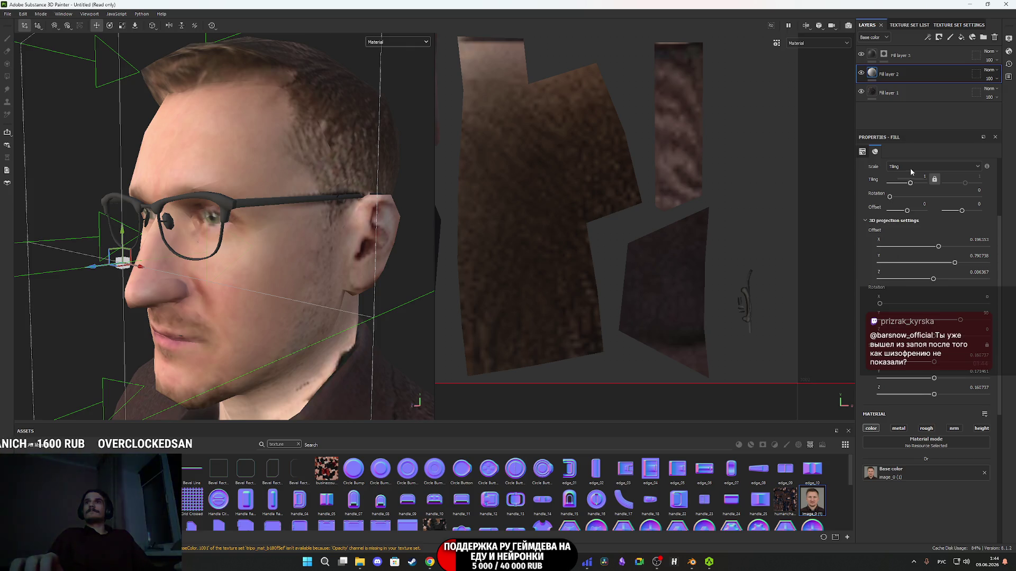
Hide and reshow Fill layer 2 to compare, then add a mask to it.
left_click(861, 74)
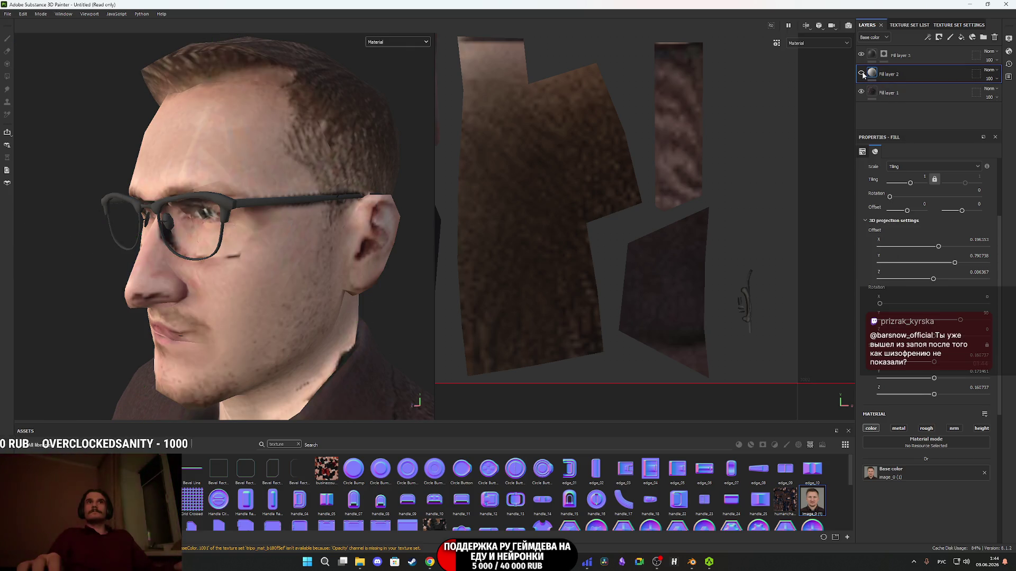
left_click(861, 74)
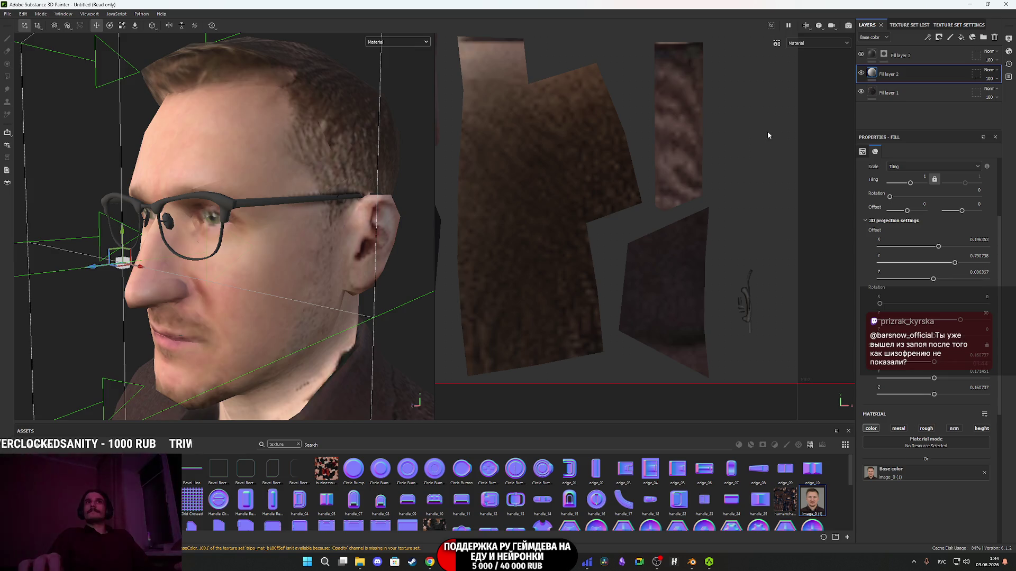
right_click(875, 75)
left_click(910, 108)
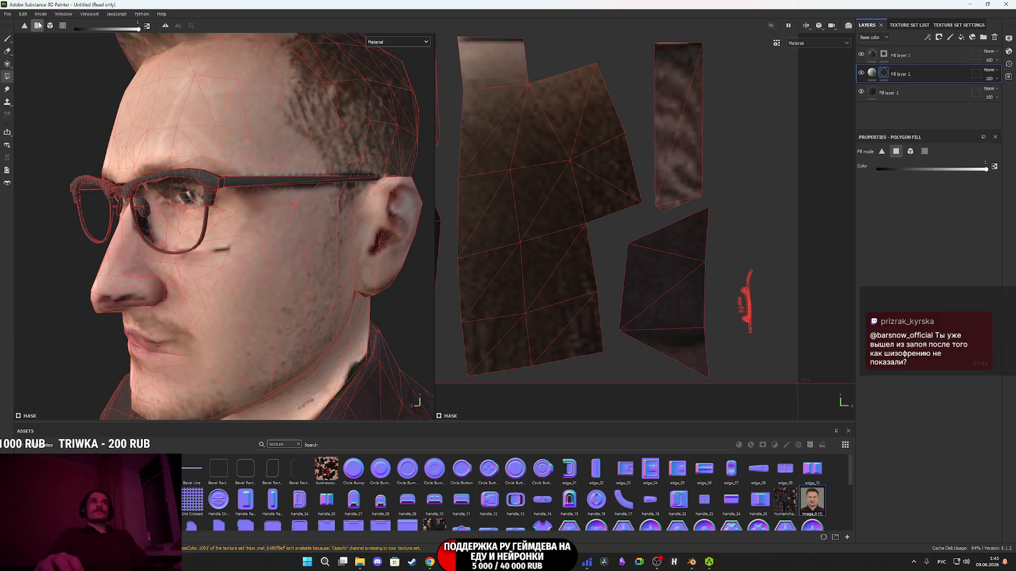
Pick the Paint brush at grayscale 1 and paint white over the chin.
left_click(12, 40)
mouse_move(254, 232)
left_mouse_down("alt")
mouse_move(305, 234)
mouse_move(271, 233)
left_mouse_up("alt")
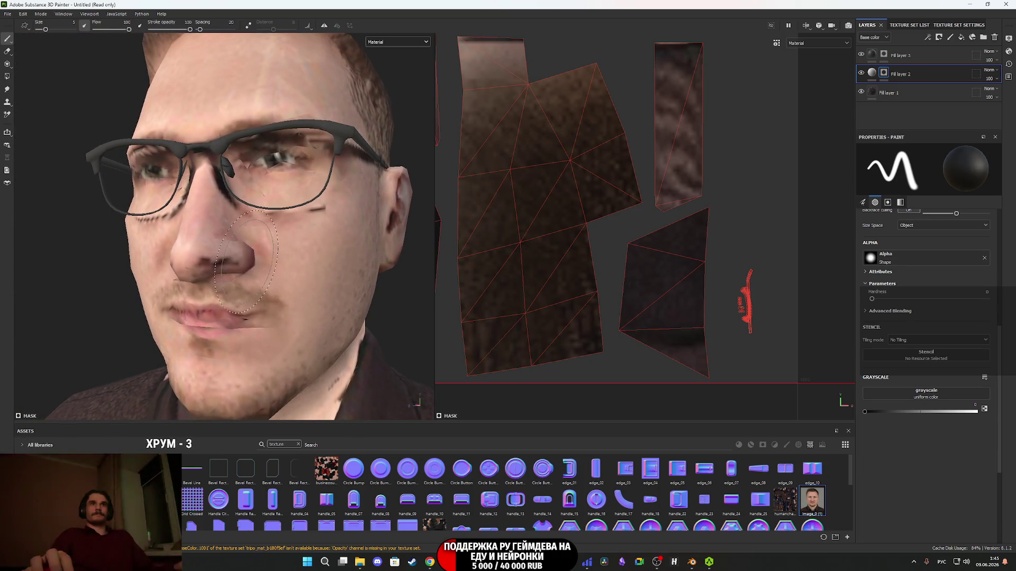
left_click(977, 411)
mouse_move(237, 261)
left_mouse_down("alt")
mouse_move(265, 256)
mouse_move(192, 264)
left_mouse_up("alt")
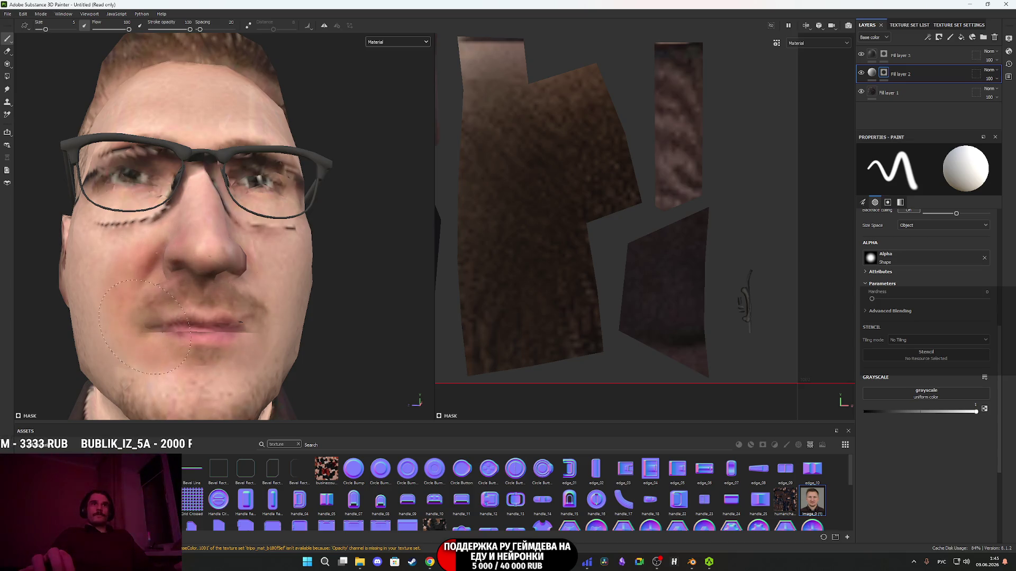
mouse_move(223, 310)
left_mouse_down("alt")
mouse_move(239, 299)
mouse_move(230, 316)
left_mouse_up("alt")
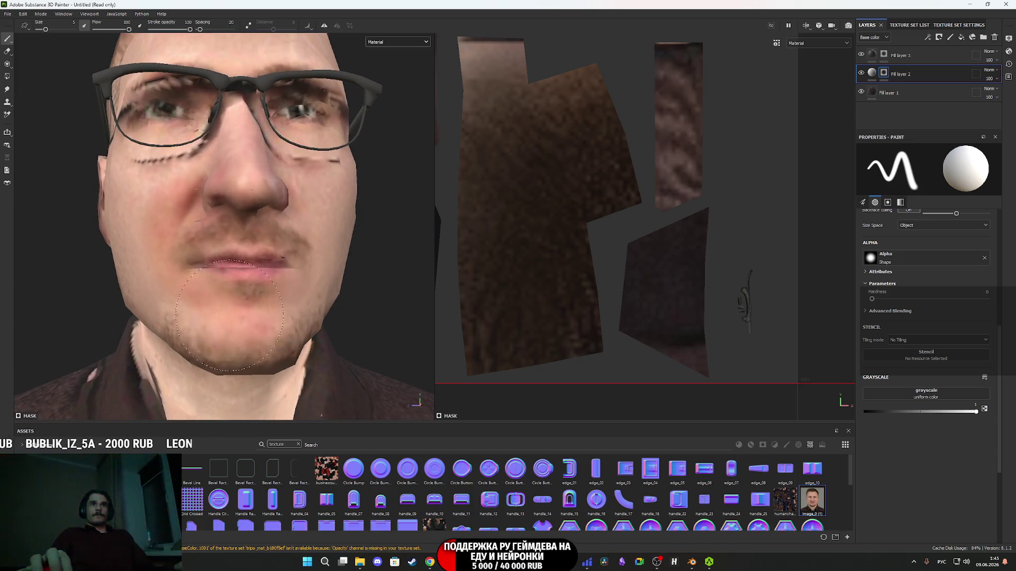
Paint white into the mask across the cheeks and forehead from several angles.
mouse_move(157, 258)
left_mouse_down("alt")
mouse_move(190, 222)
mouse_move(82, 71)
left_mouse_up("alt")
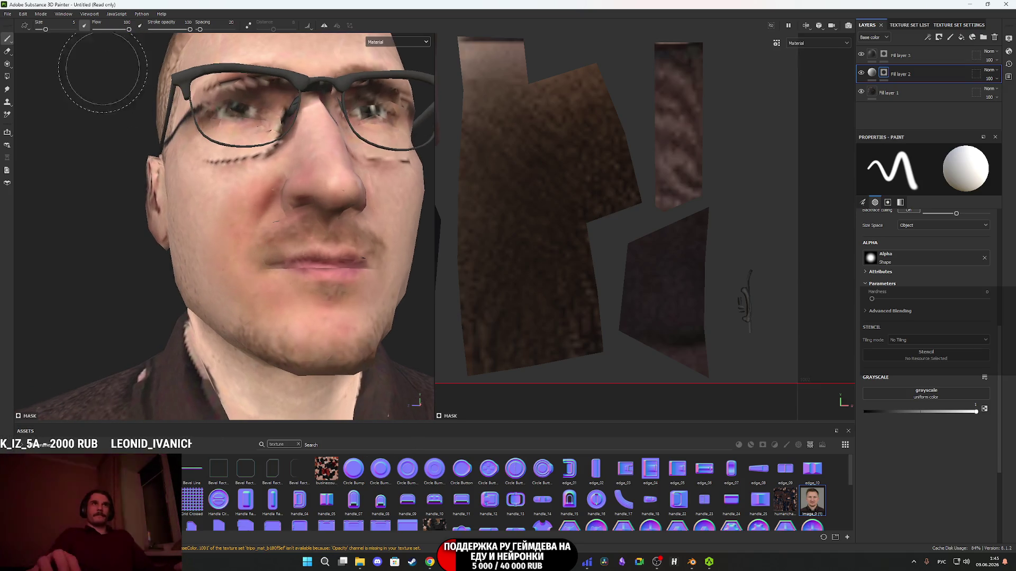
left_click_drag(270, 251, 233, 292, "alt")
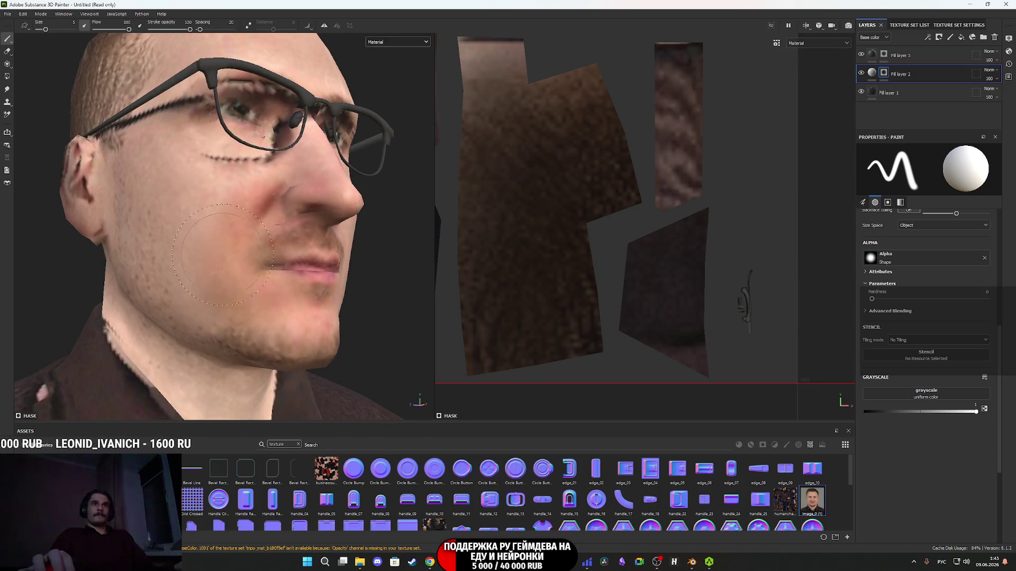
scroll(217, 248, "up", 3)
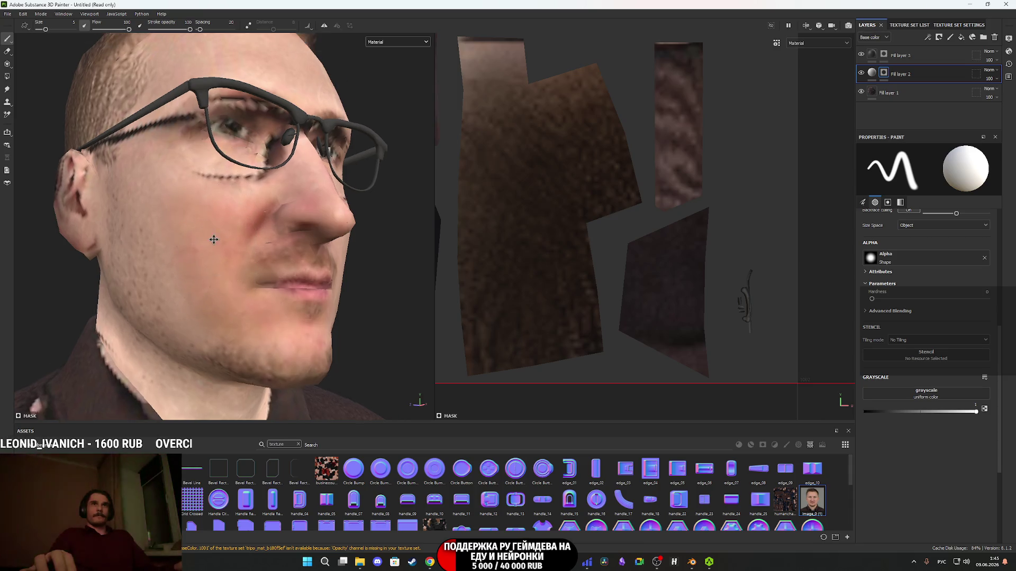
left_click_drag(208, 210, 222, 233, "alt")
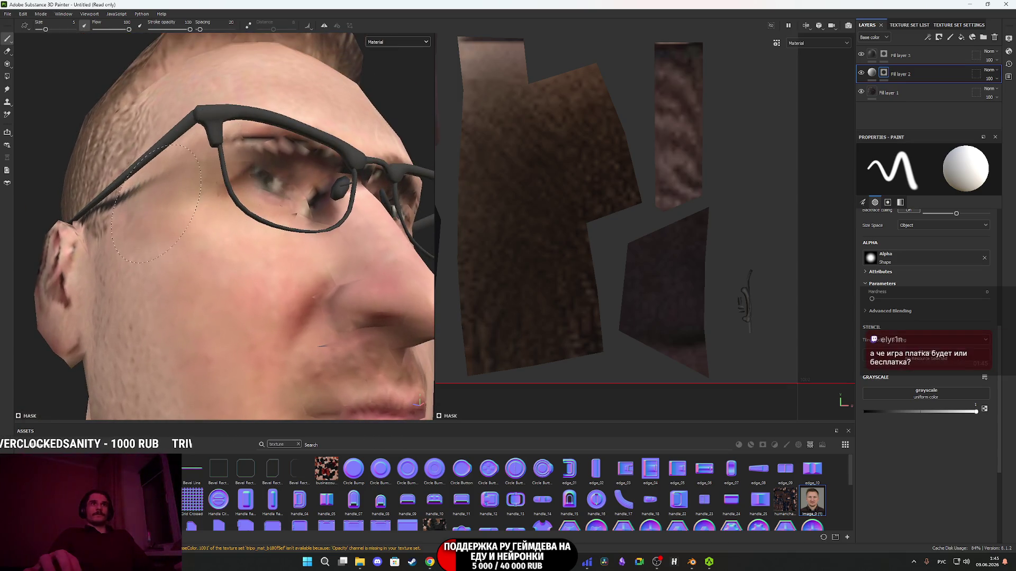
left_click_drag(296, 285, 300, 211, "alt")
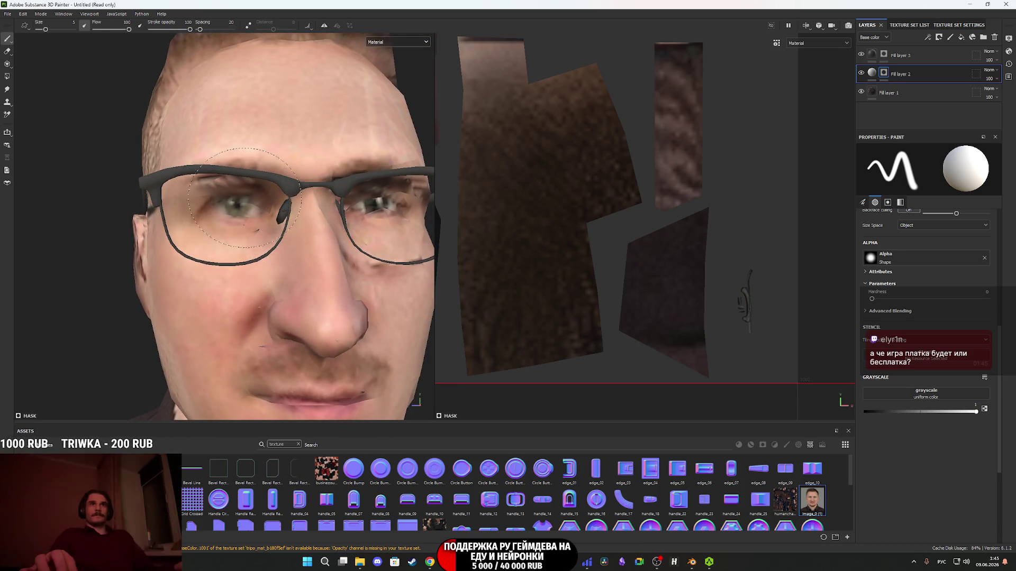
left_click_drag(202, 174, 270, 246, "alt")
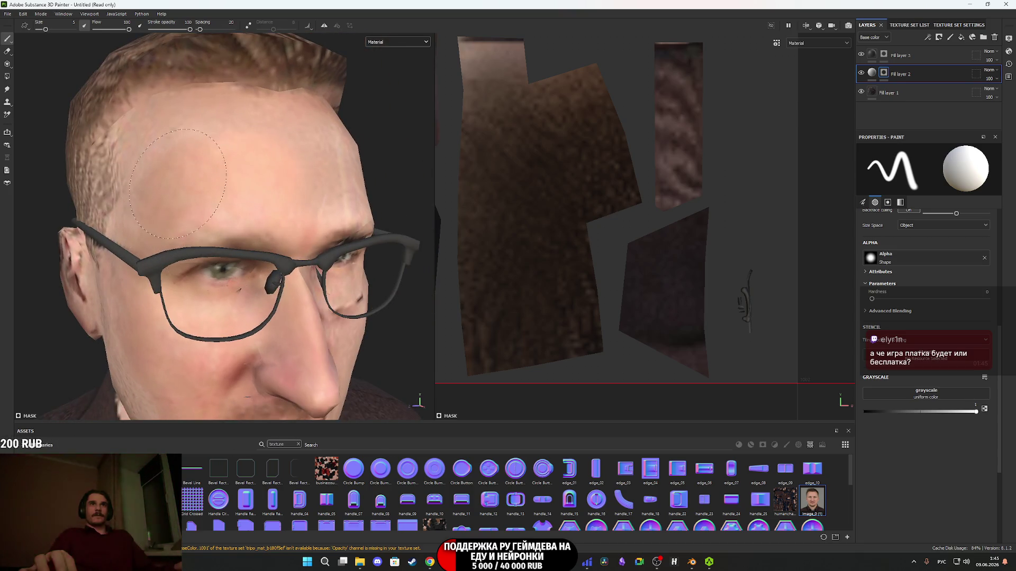
mouse_move(290, 197)
left_mouse_down("alt")
mouse_move(225, 198)
mouse_move(268, 209)
mouse_move(150, 196)
left_mouse_up("alt")
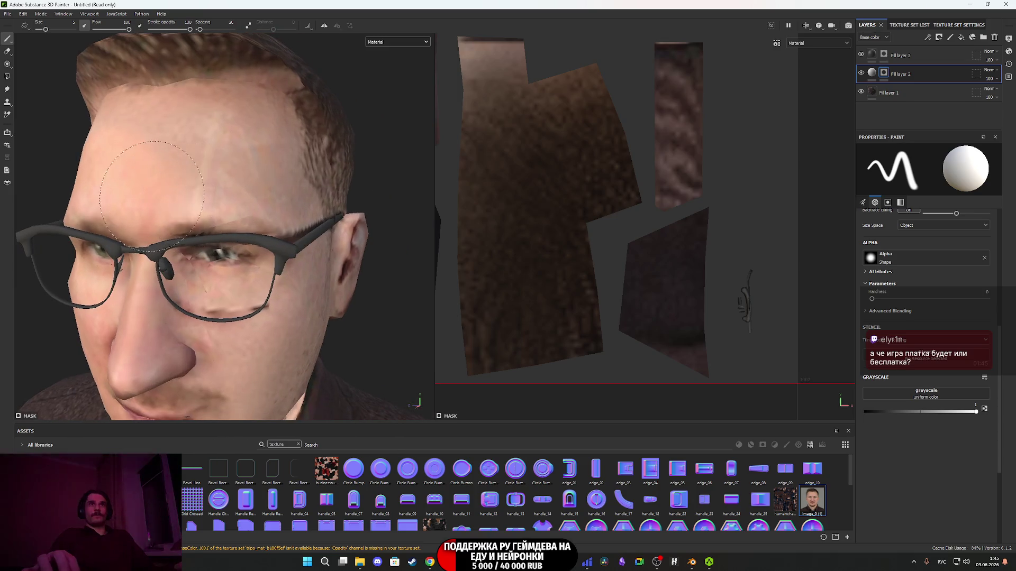
left_click_drag(216, 196, 185, 162, "alt")
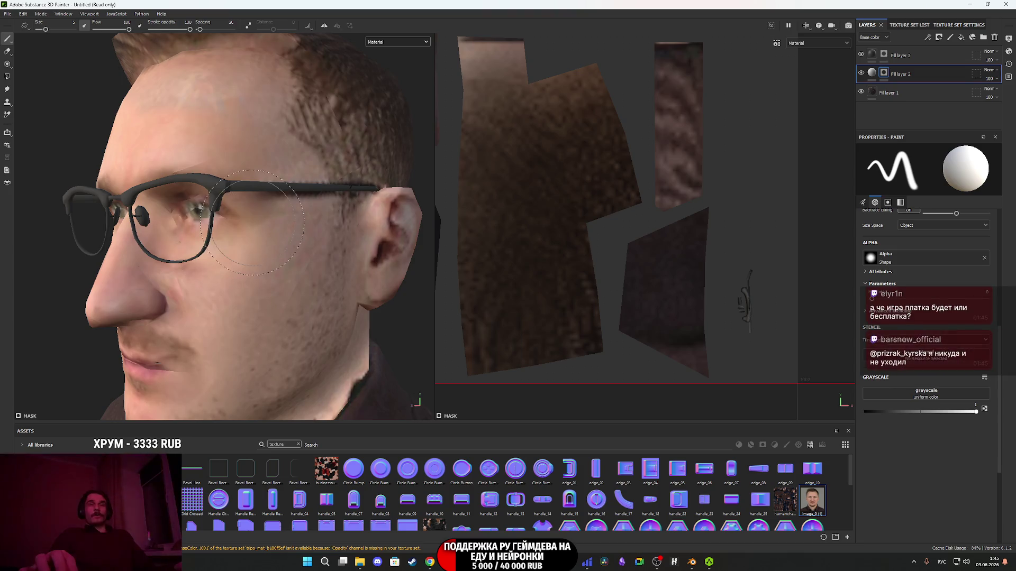
left_click_drag(260, 309, 212, 329, "alt")
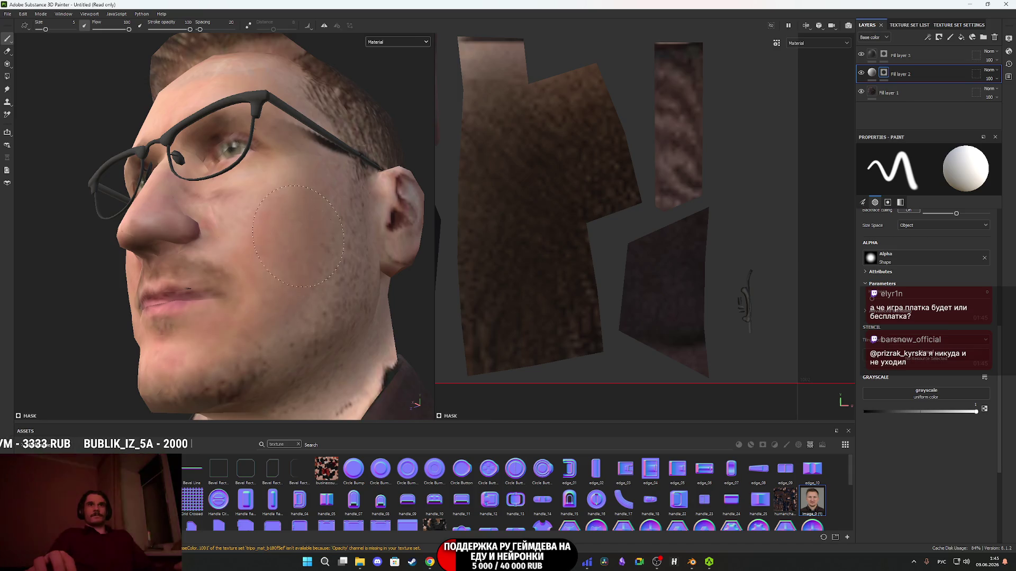
mouse_move(189, 215)
left_mouse_down("alt")
mouse_move(142, 252)
mouse_move(231, 300)
mouse_move(224, 281)
mouse_move(194, 274)
mouse_move(192, 288)
left_mouse_up("alt")
Paint the remaining mask around the temples and jaw, then switch to the Twitch dashboard.
mouse_move(214, 253)
left_mouse_down("alt")
mouse_move(240, 311)
mouse_move(258, 306)
mouse_move(245, 311)
mouse_move(251, 290)
left_mouse_up("alt")
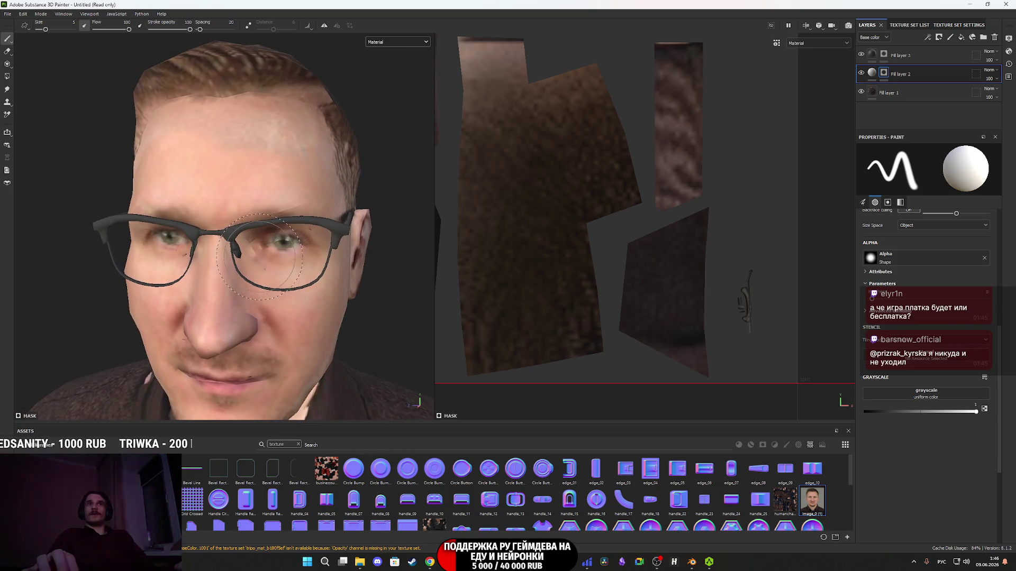
mouse_move(286, 169)
left_mouse_down("alt")
mouse_move(402, 249)
mouse_move(330, 278)
mouse_move(316, 229)
mouse_move(317, 249)
mouse_move(352, 274)
left_mouse_up("alt")
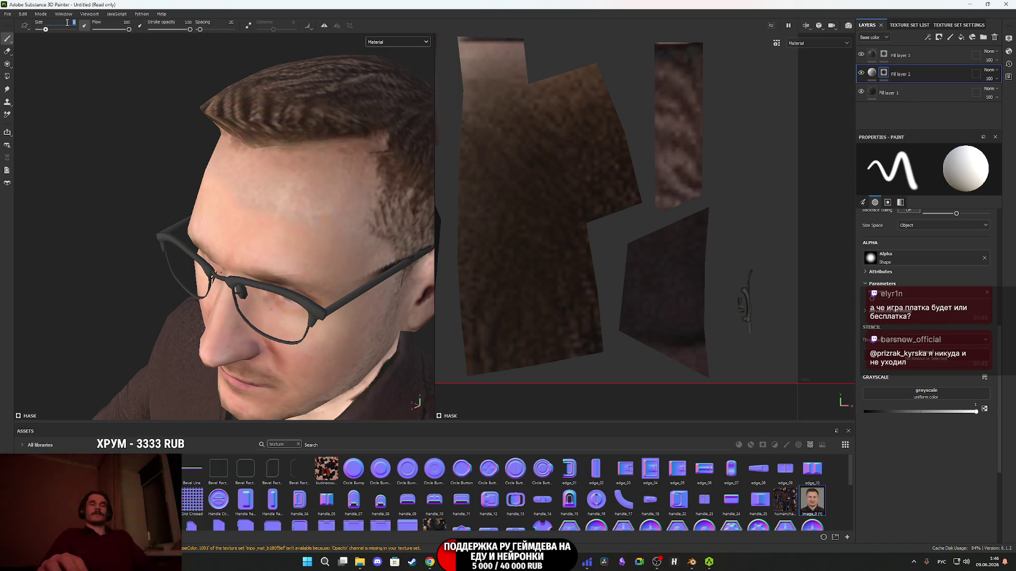
mouse_move(123, 49)
left_mouse_down("alt")
mouse_move(307, 212)
mouse_move(330, 219)
mouse_move(232, 220)
mouse_move(201, 231)
mouse_move(218, 231)
mouse_move(250, 184)
mouse_move(360, 190)
mouse_move(148, 220)
mouse_move(385, 227)
mouse_move(317, 236)
mouse_move(237, 217)
left_mouse_up("alt")
scroll(238, 217, "up", 3)
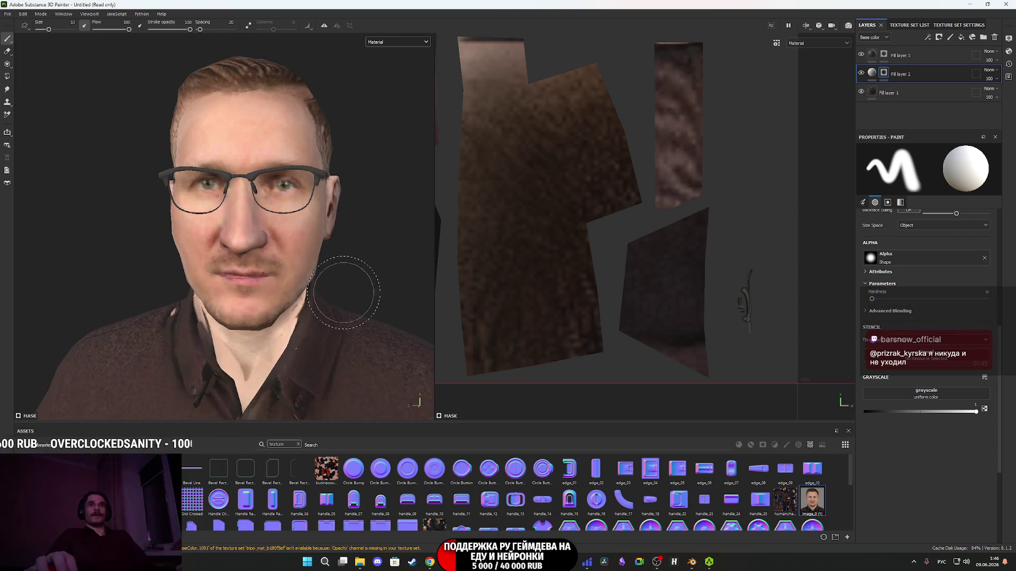
mouse_move(375, 391)
left_mouse_down("alt")
mouse_move(289, 316)
mouse_move(317, 318)
mouse_move(296, 301)
mouse_move(216, 283)
mouse_move(215, 273)
left_mouse_up("alt")
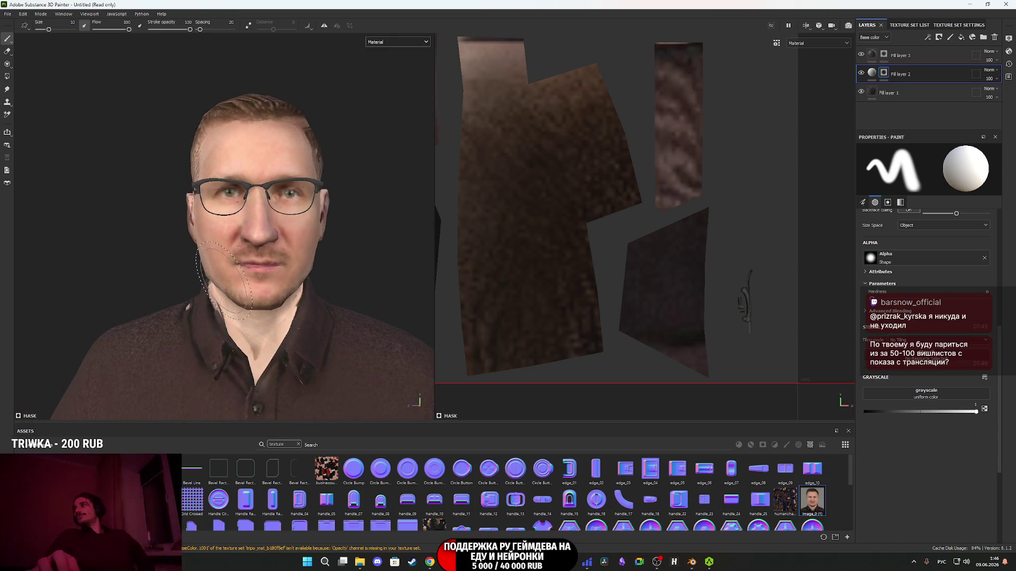
left_click(432, 558)
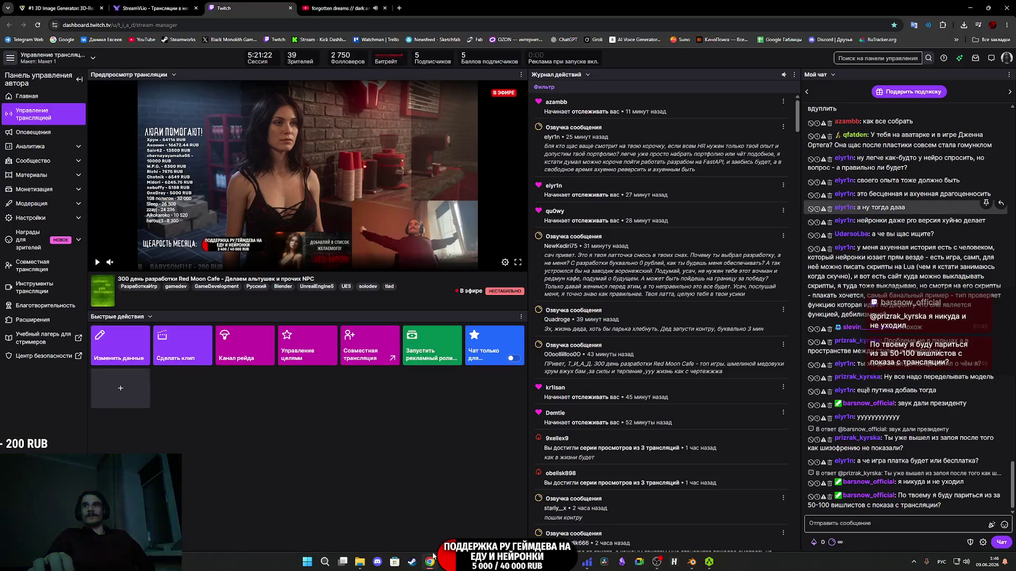